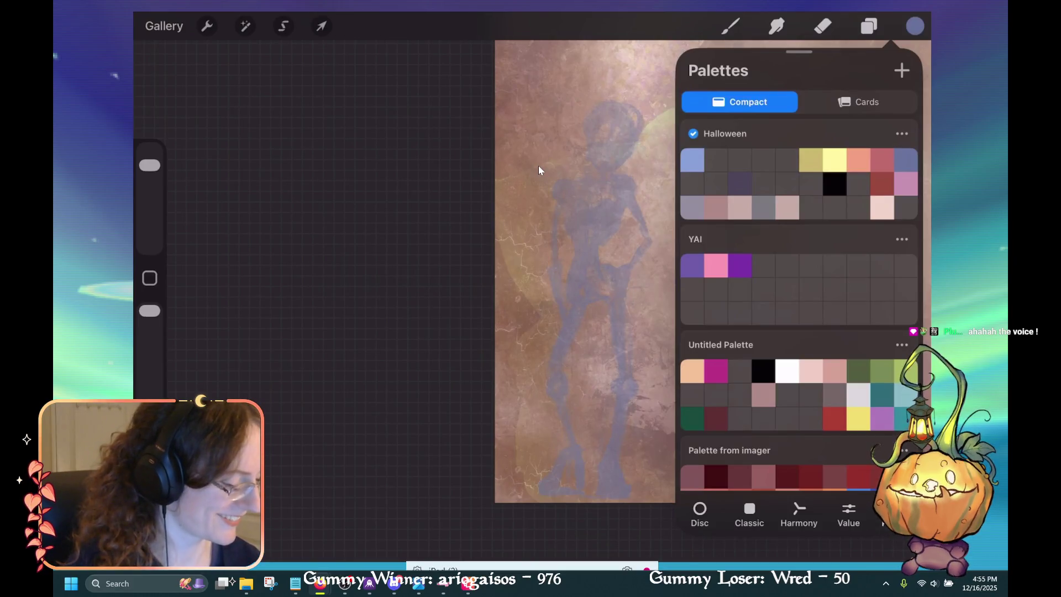
Scroll down the Palettes list toward the dark red swatches.
scroll(799, 304, "down", 3)
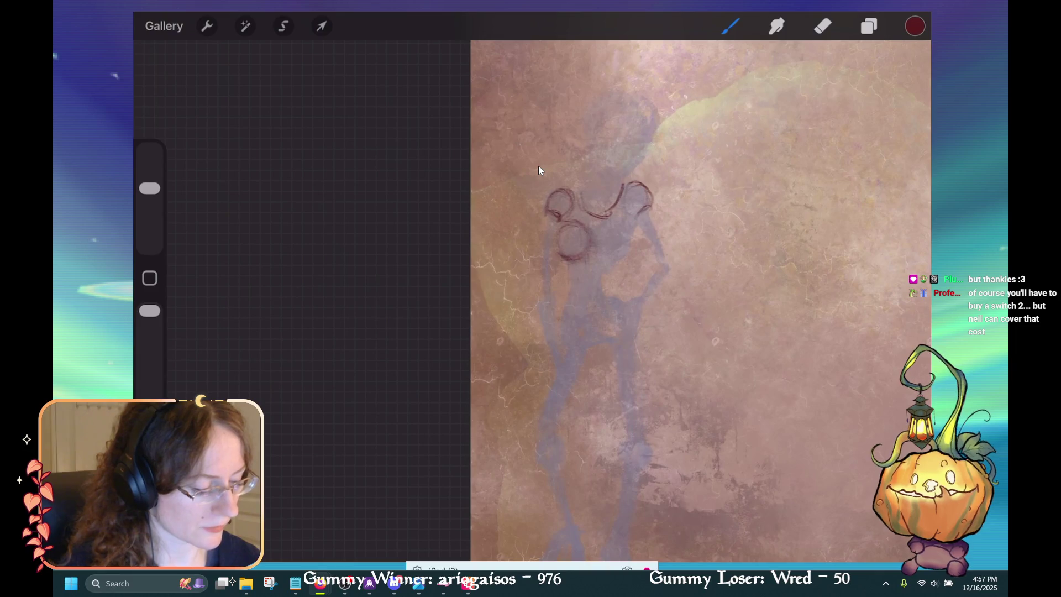
Undo a bad stroke near the bust, then start the left side of the torso.
key("ctrl+z")
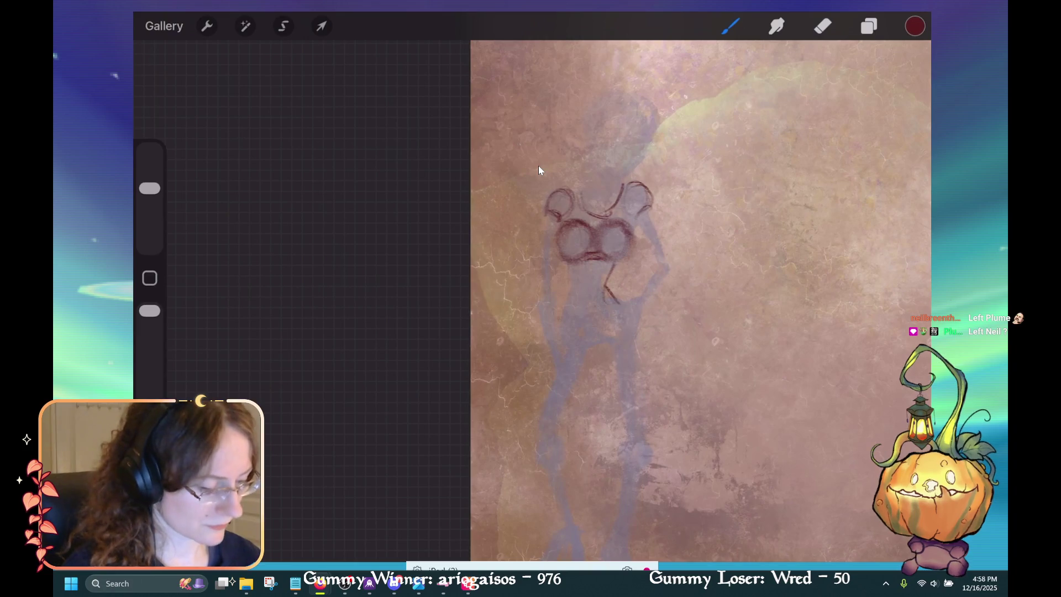
left_click_drag(571, 265, 566, 314)
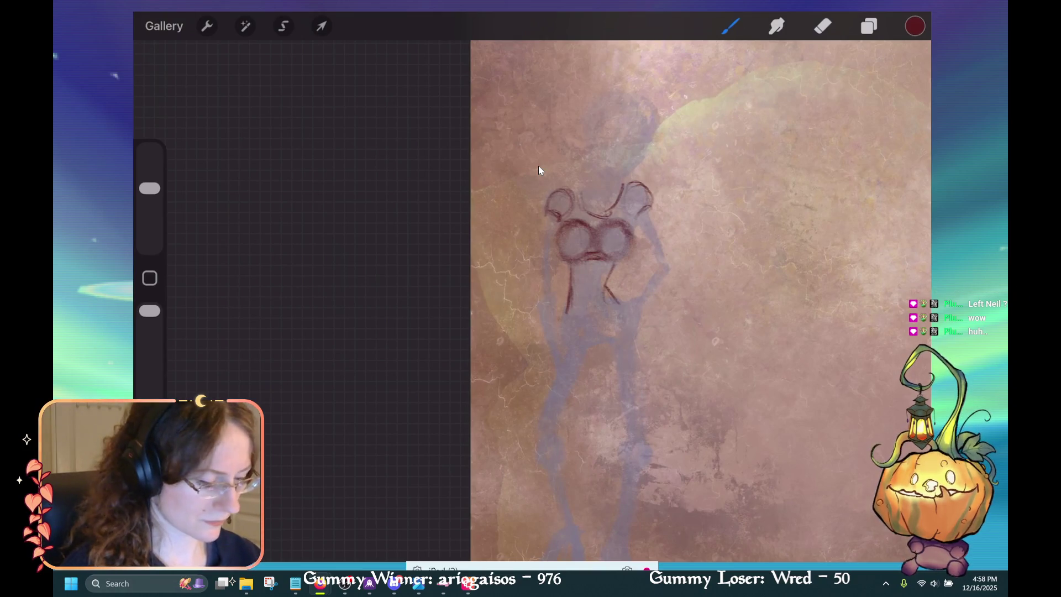
Make the brush smaller and switch from the Eraser back to the brush.
key("[")
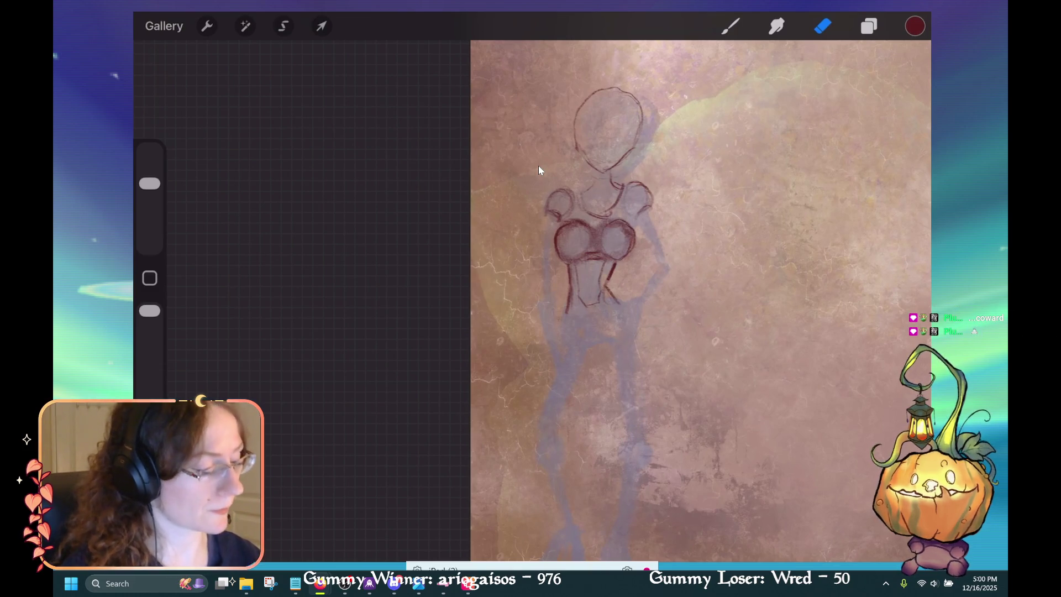
key("b")
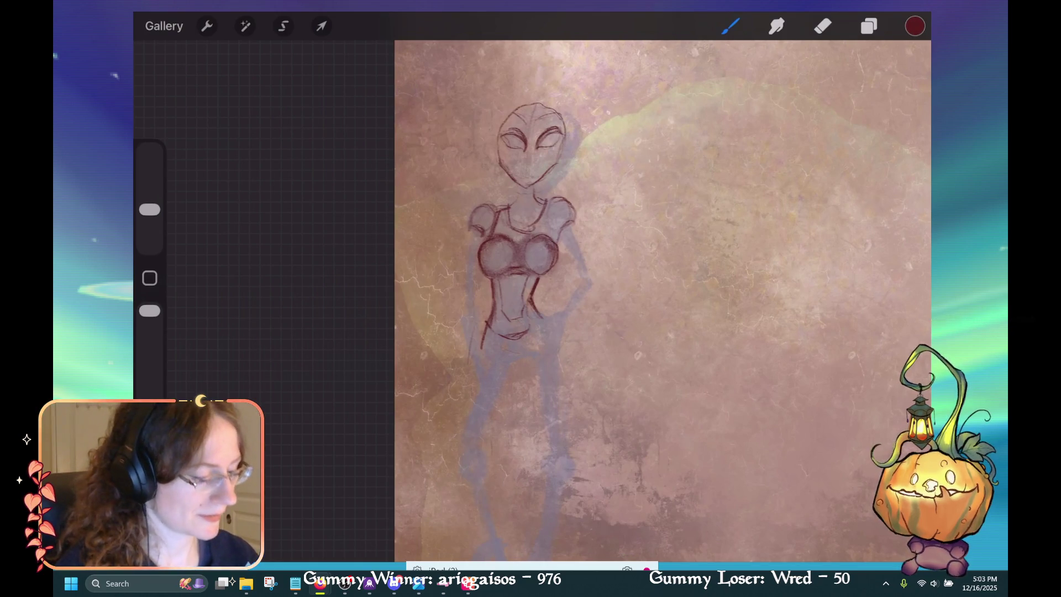
Sketch the bent arm beside the torso, undoing two strokes and redrawing the arm line.
scroll(663, 301, "down", 3)
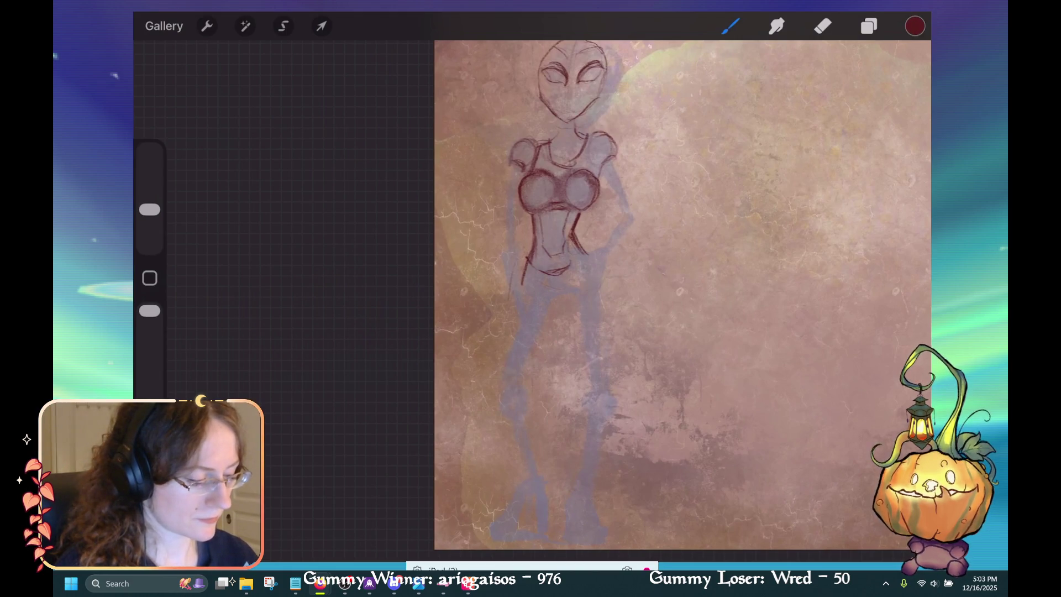
mouse_move(638, 220)
left_mouse_down()
mouse_move(613, 253)
mouse_move(636, 222)
left_mouse_up()
key("ctrl+z")
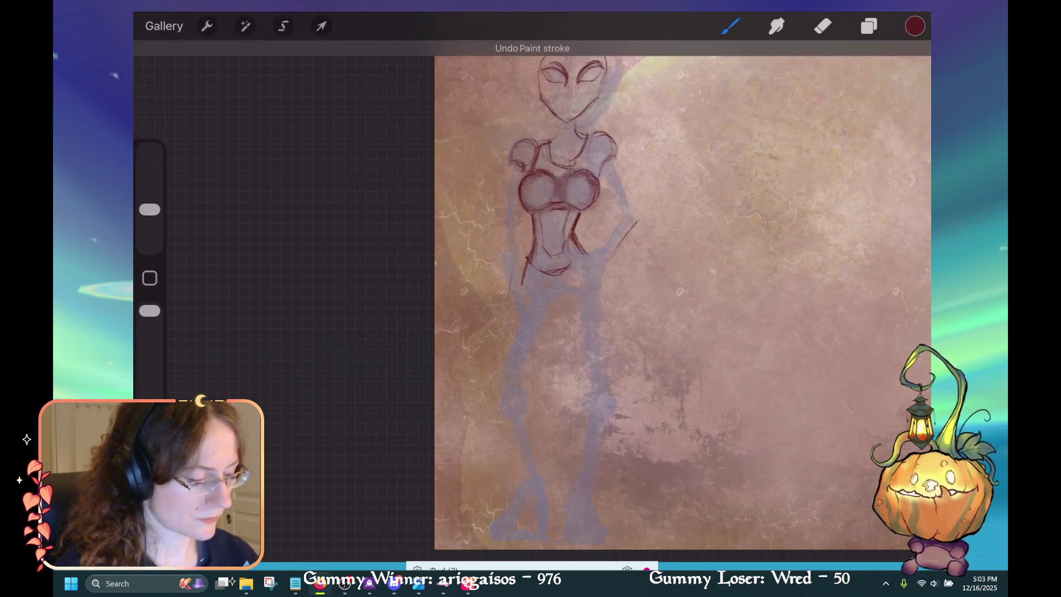
key("ctrl+z")
left_click_drag(638, 218, 608, 260)
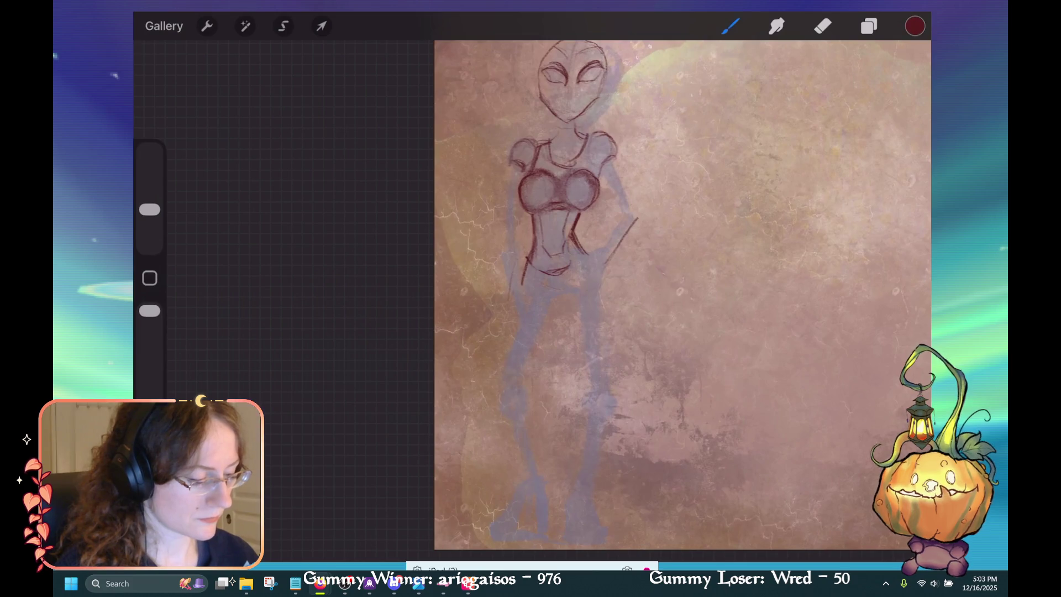
left_click_drag(631, 222, 624, 239)
left_click_drag(634, 202, 636, 224)
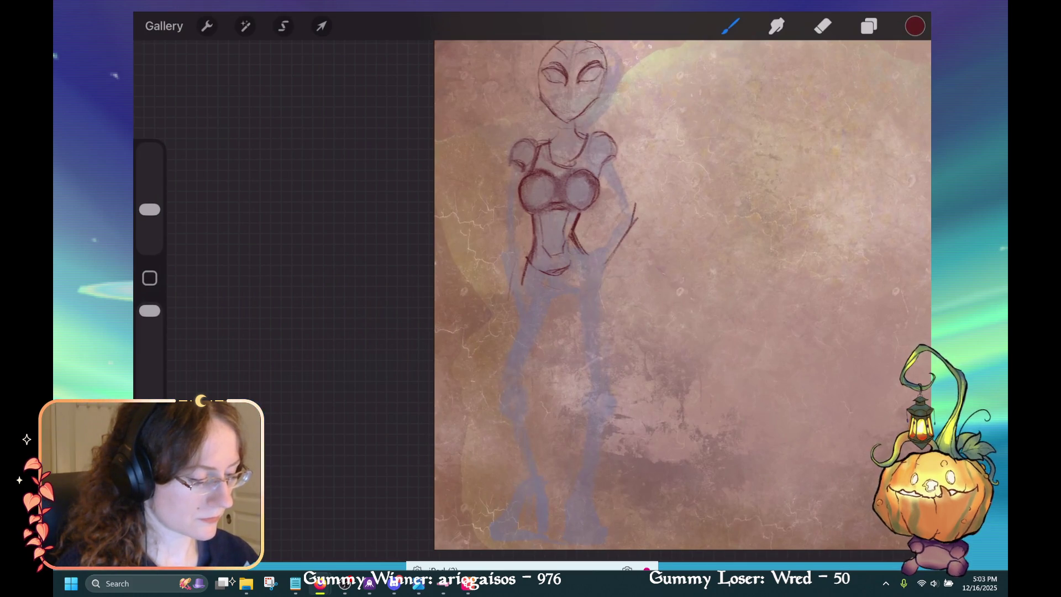
left_click_drag(602, 264, 637, 195)
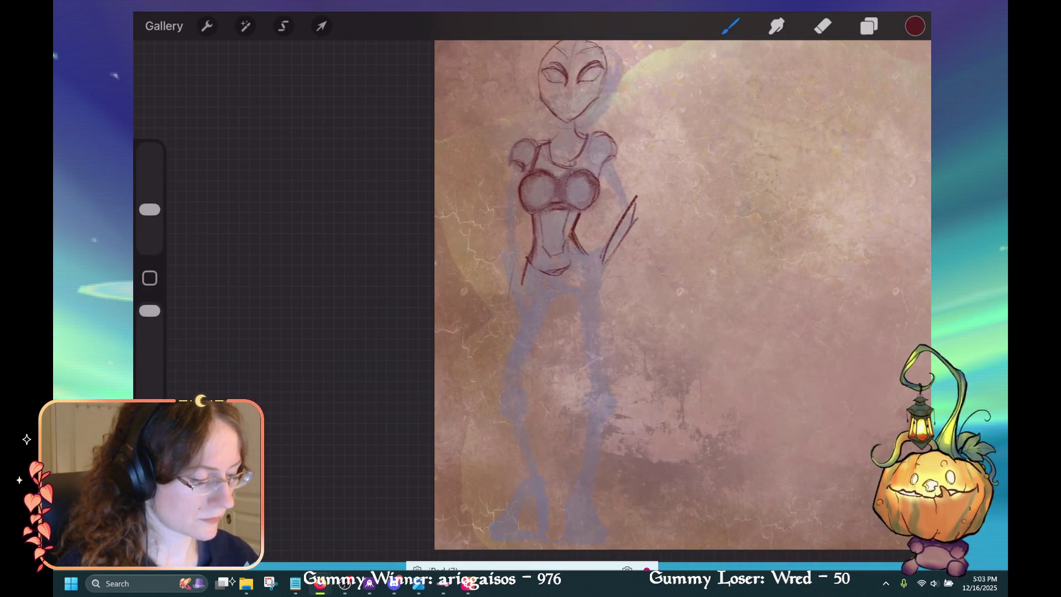
Try erasing part of the arm stroke, then undo the erase.
left_click(823, 26)
left_click_drag(636, 202, 627, 234)
key("ctrl+z")
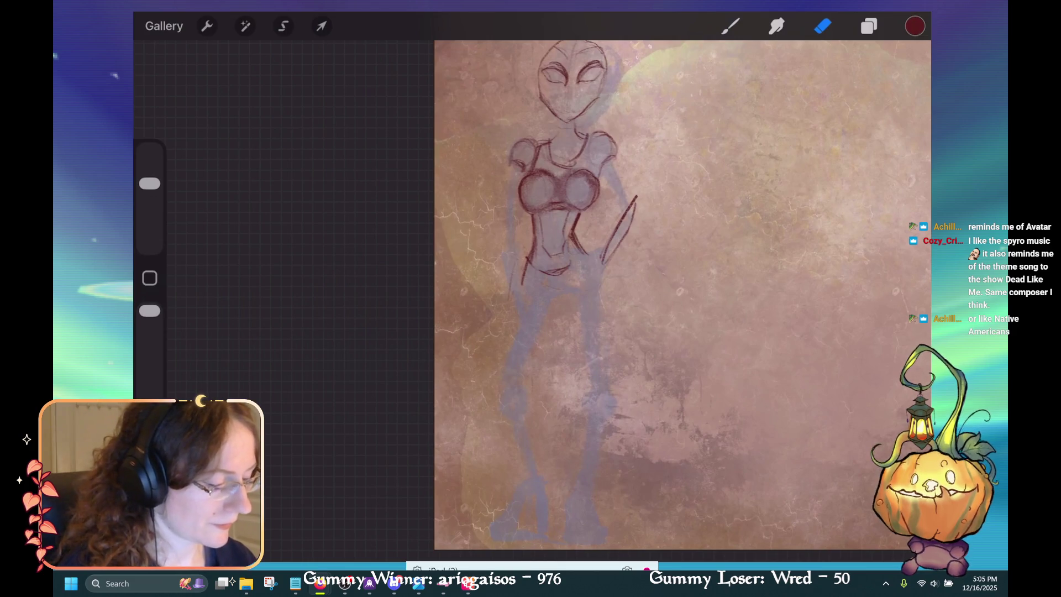
Switch from the Eraser back to the brush.
key("b")
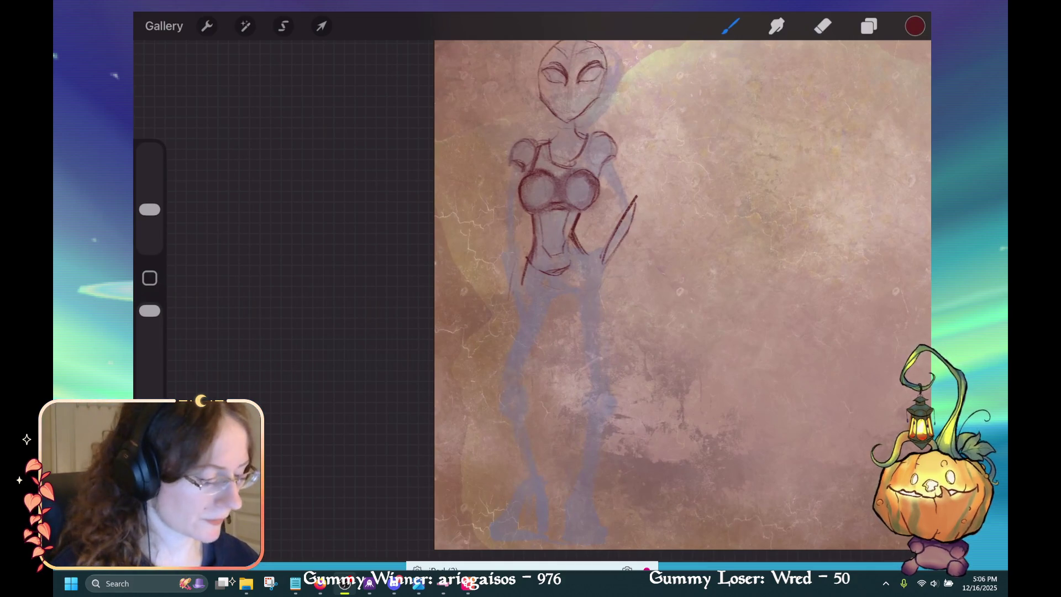
Draw short hip strokes and the hip-to-upper-thigh line, undoing one stray stroke.
scroll(682, 294, "up", 2)
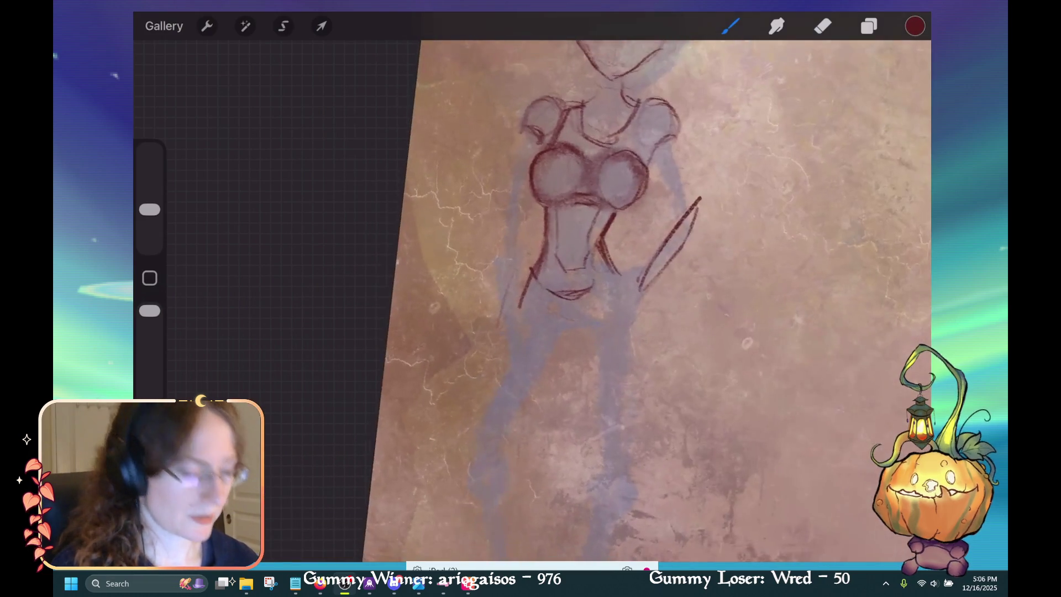
scroll(646, 298, "down", 2)
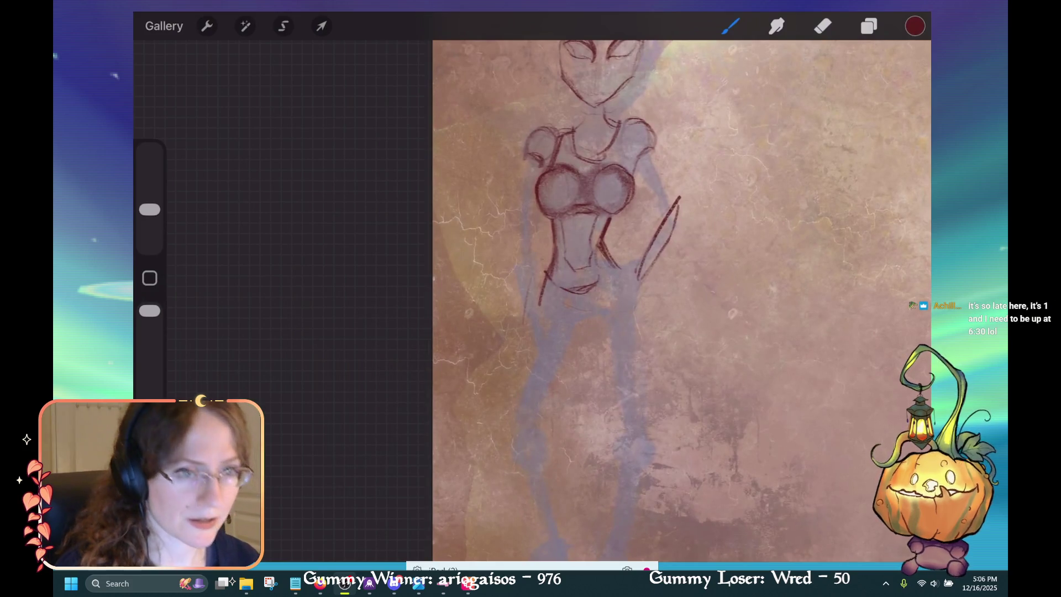
left_click_drag(553, 291, 564, 312)
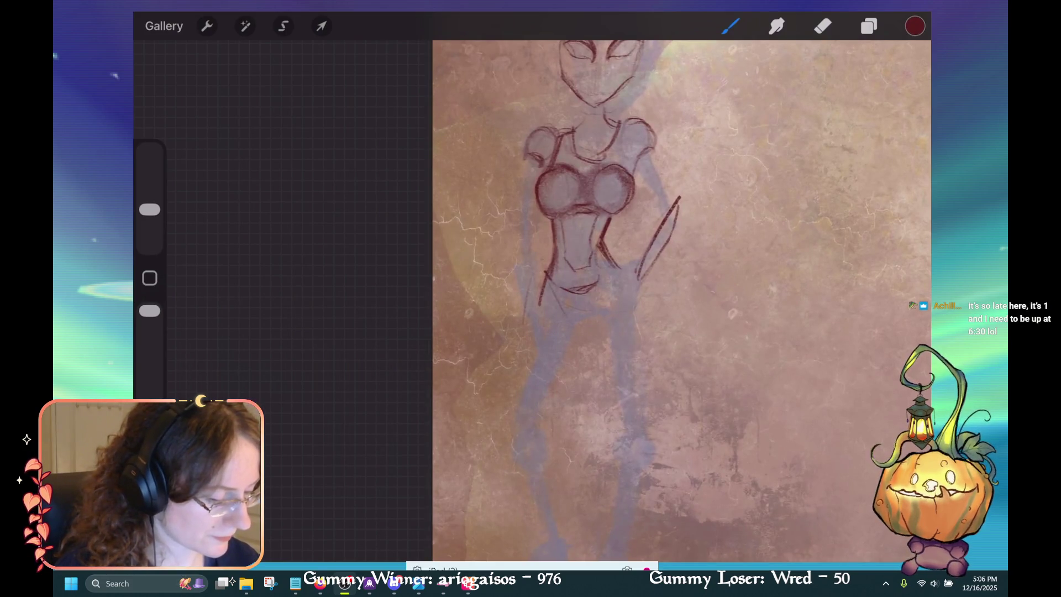
left_click_drag(554, 287, 562, 311)
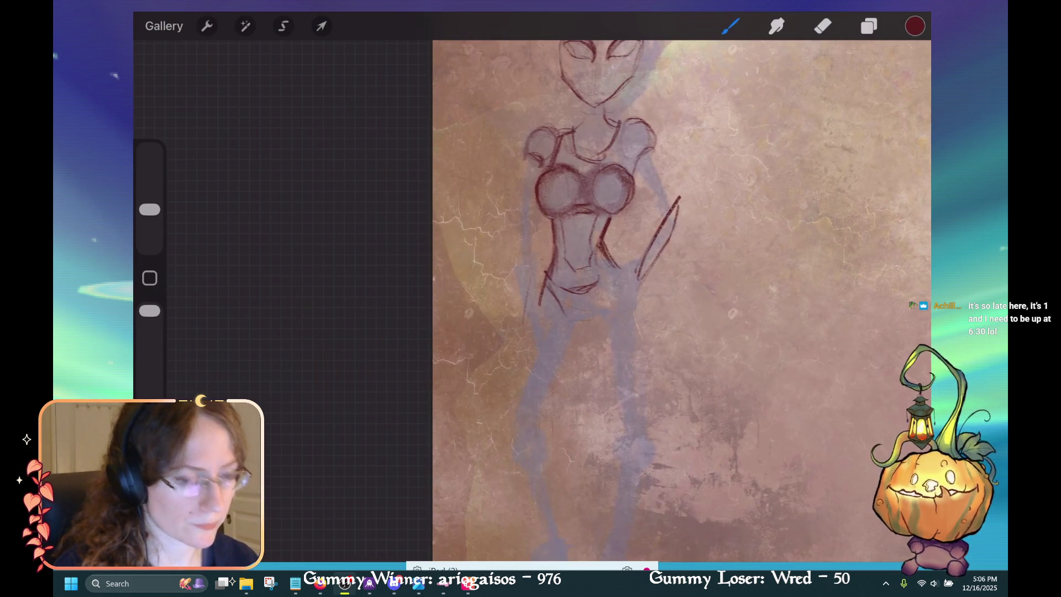
mouse_move(558, 301)
left_mouse_down()
mouse_move(569, 322)
mouse_move(602, 314)
mouse_move(619, 270)
left_mouse_up()
key("ctrl+z")
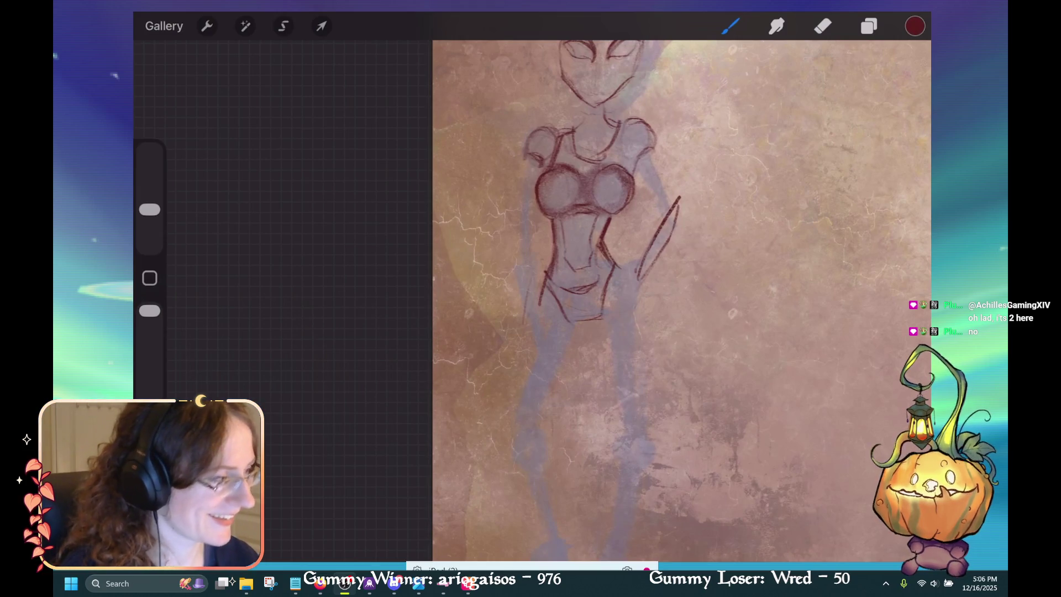
left_click_drag(150, 210, 150, 183)
left_click(822, 26)
left_click(822, 26)
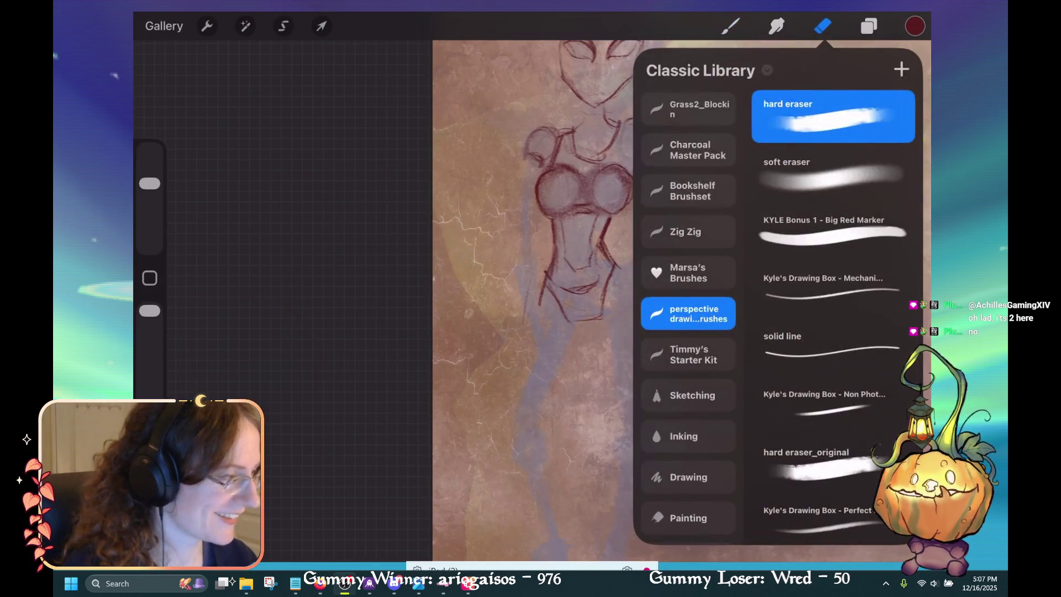
left_click(823, 26)
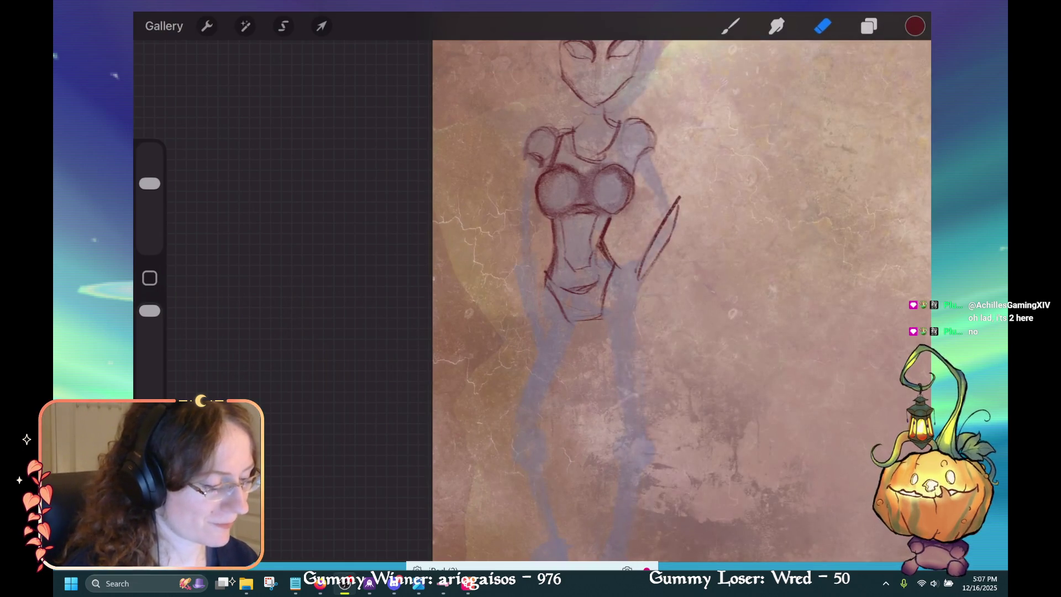
left_click(731, 26)
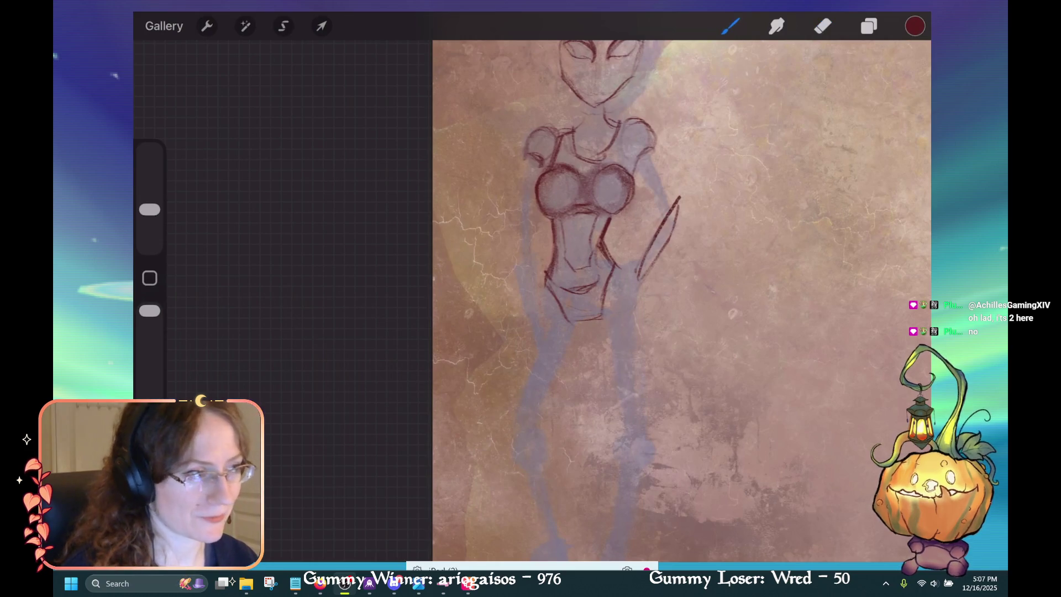
left_click(731, 26)
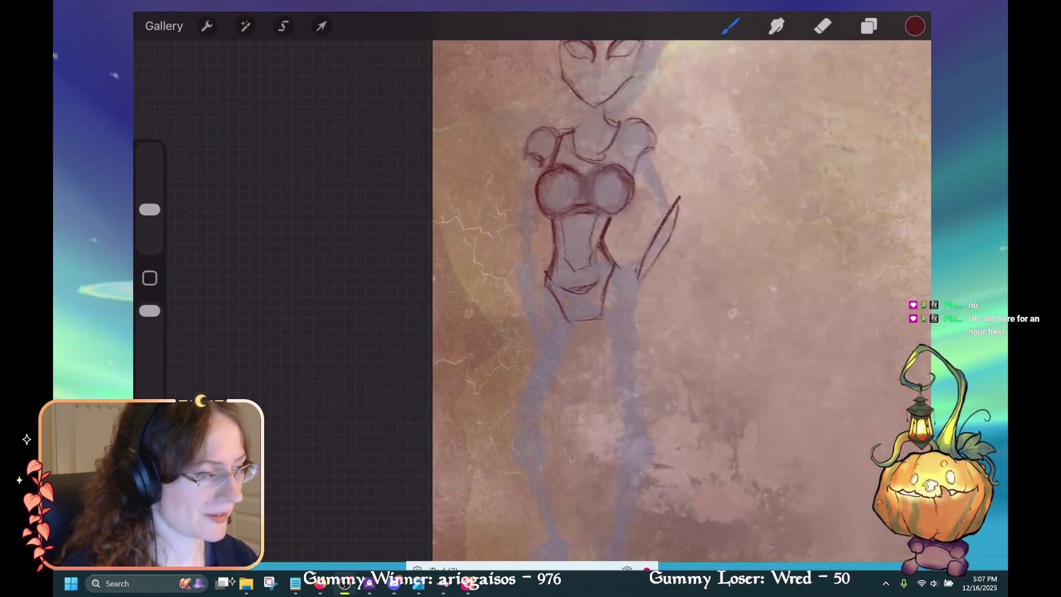
left_click(730, 26)
left_click(730, 26)
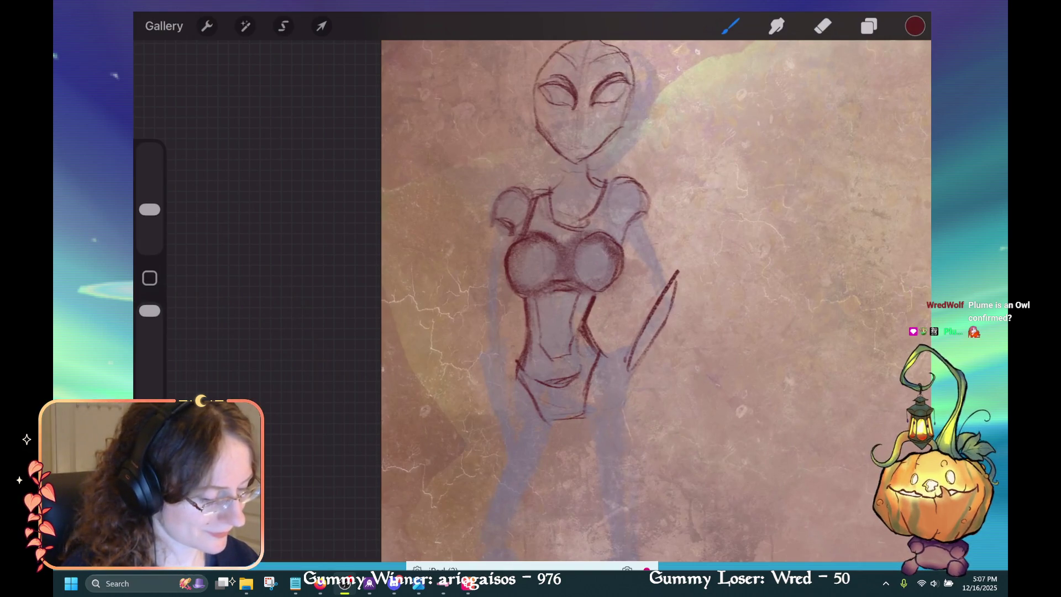
left_click_drag(667, 286, 636, 347)
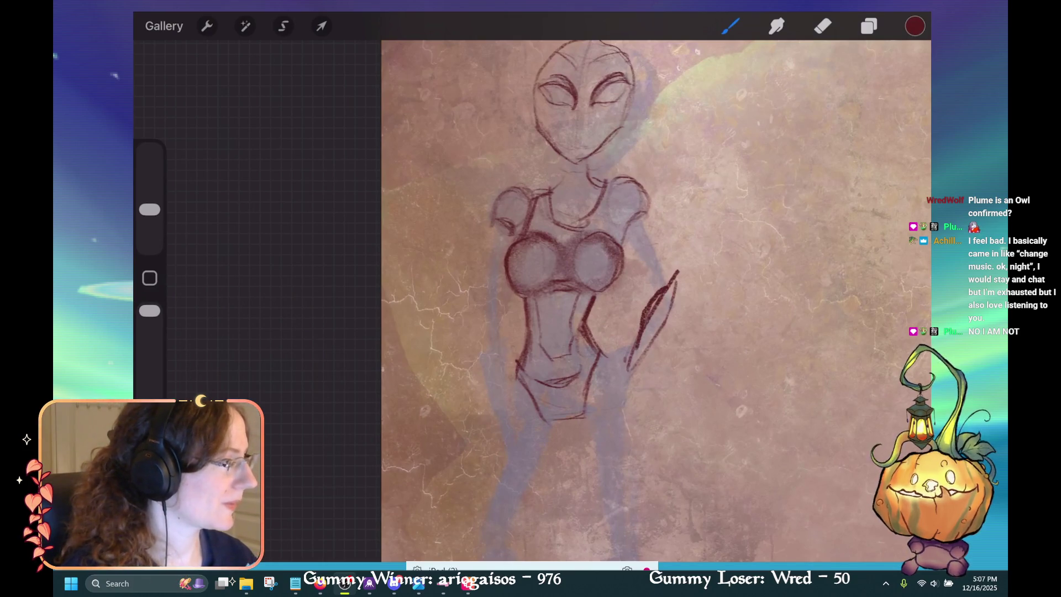
Trim the staff stroke with the Eraser at 27% size, then return to the pencil.
key("e")
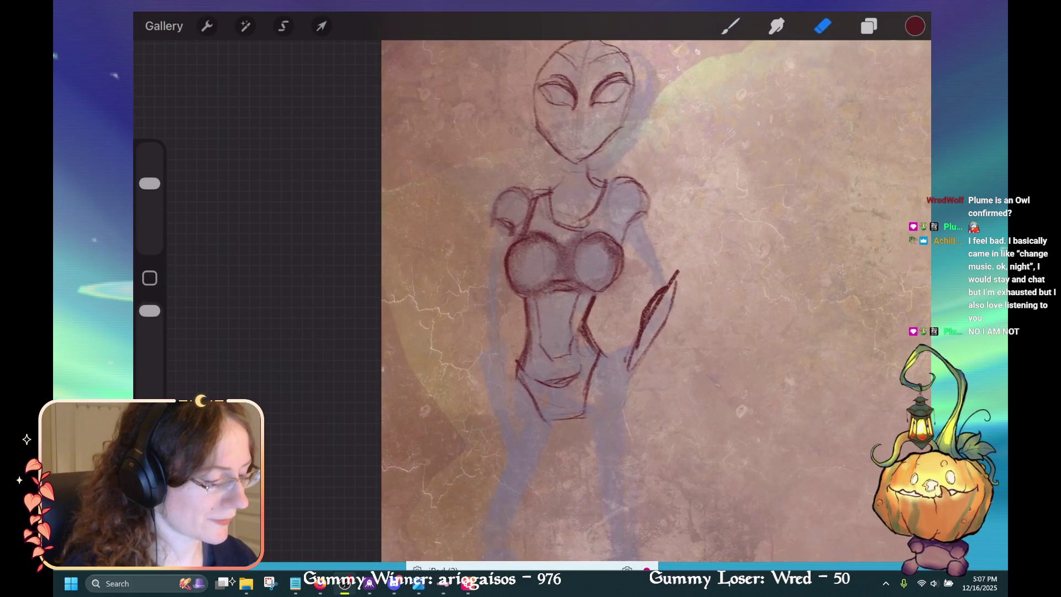
left_click_drag(666, 299, 643, 329)
key("ctrl+z")
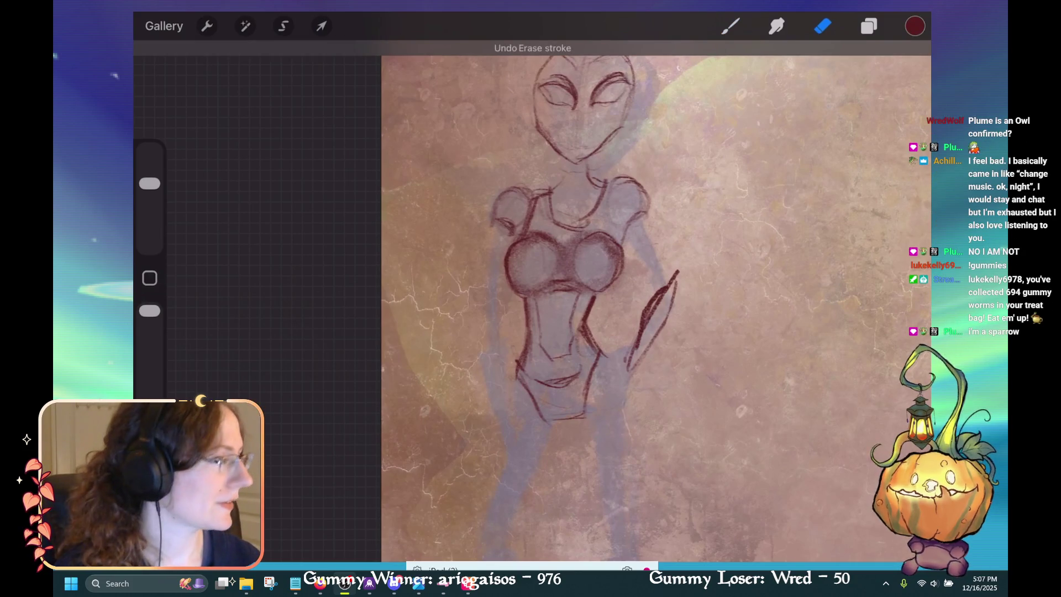
left_click_drag(149, 183, 149, 210)
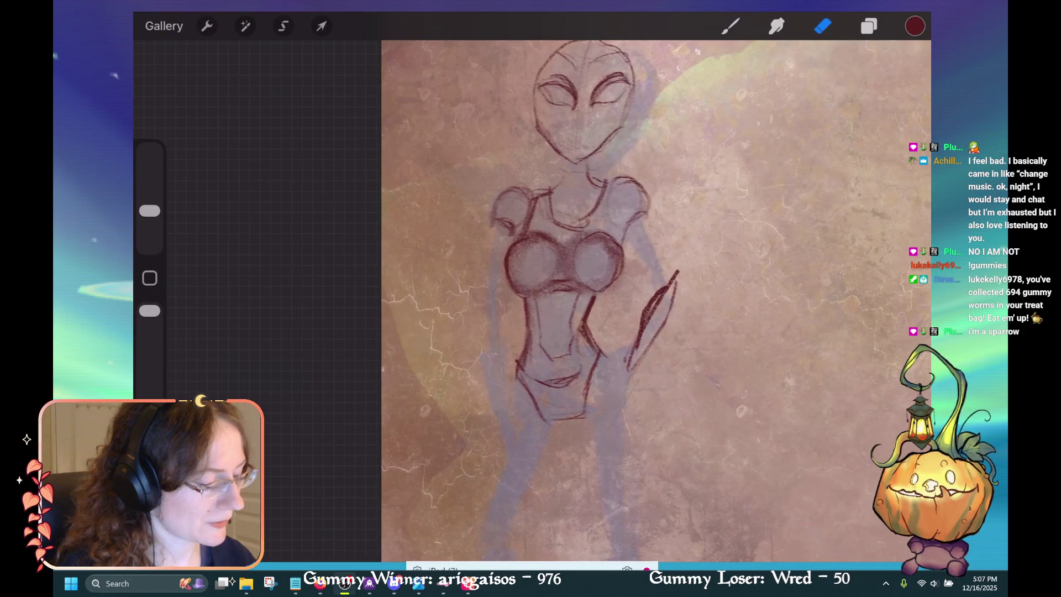
mouse_move(665, 292)
left_mouse_down()
mouse_move(641, 338)
mouse_move(665, 292)
left_mouse_up()
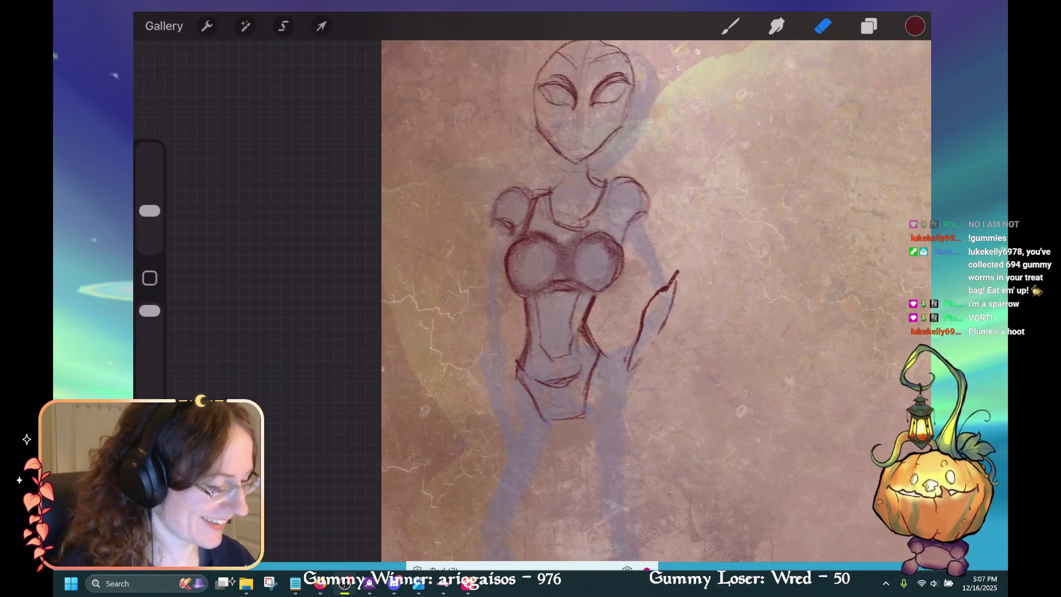
left_click(730, 26)
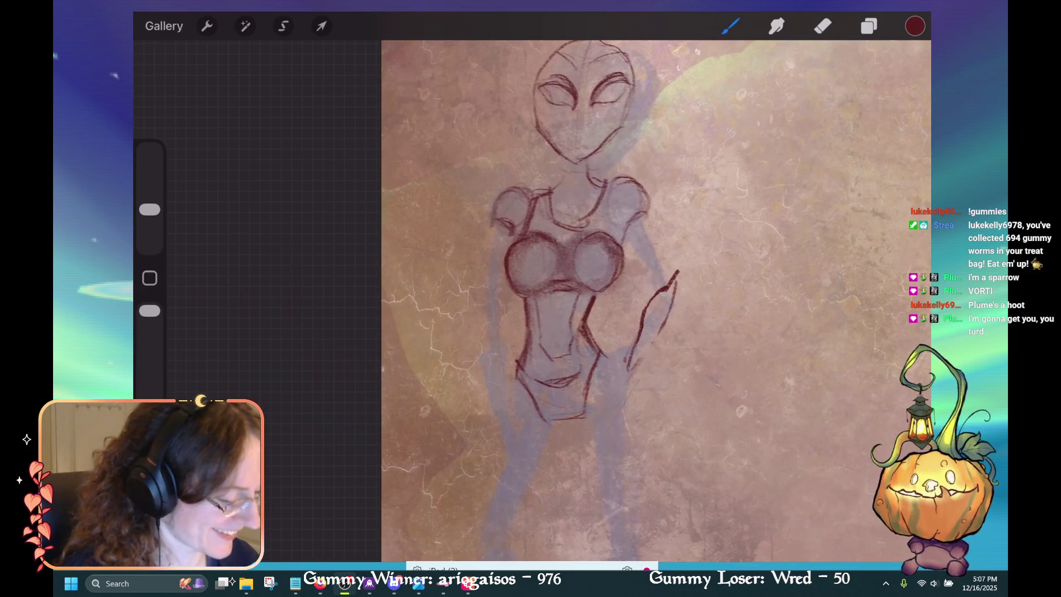
Darken the right arm line, redraw the left arm after one undo, and add left-shoulder strokes.
mouse_move(635, 365)
left_mouse_down()
mouse_move(673, 312)
mouse_move(661, 291)
left_mouse_up()
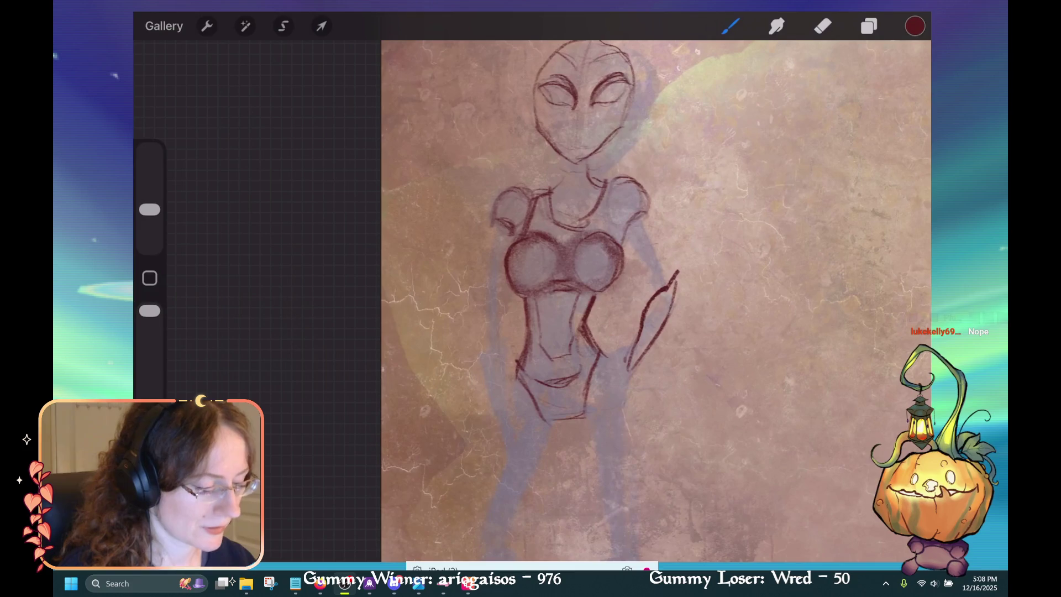
left_click_drag(500, 222, 489, 287)
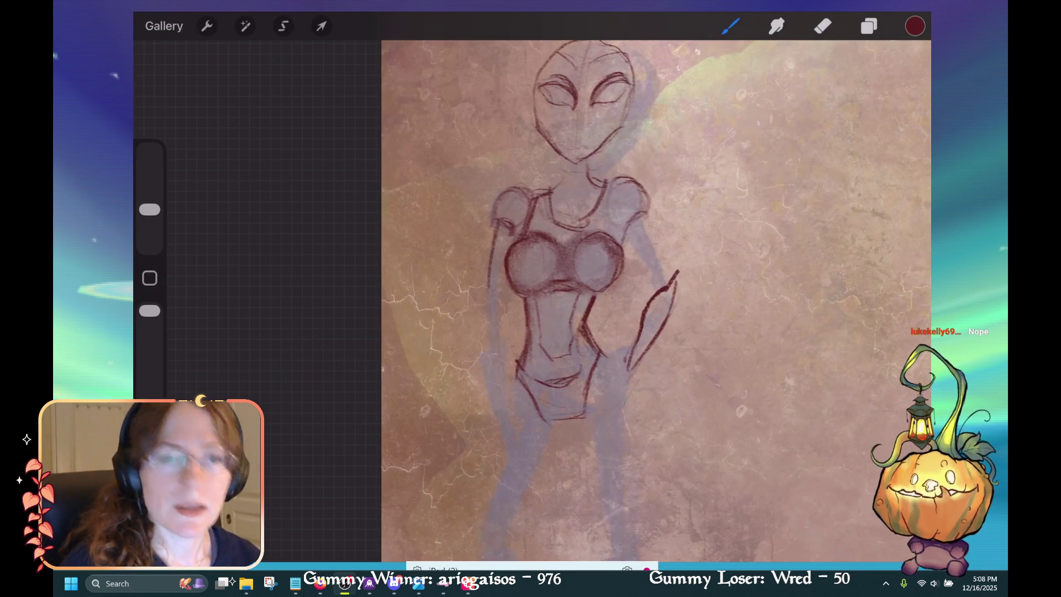
key("ctrl+z")
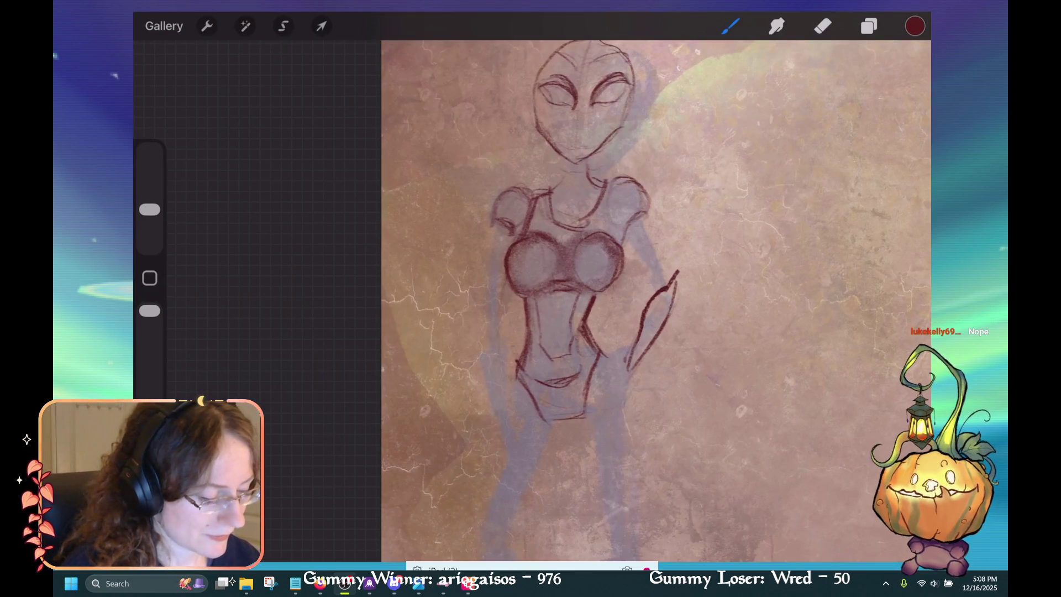
mouse_move(494, 244)
left_mouse_down()
mouse_move(483, 306)
mouse_move(489, 242)
left_mouse_up()
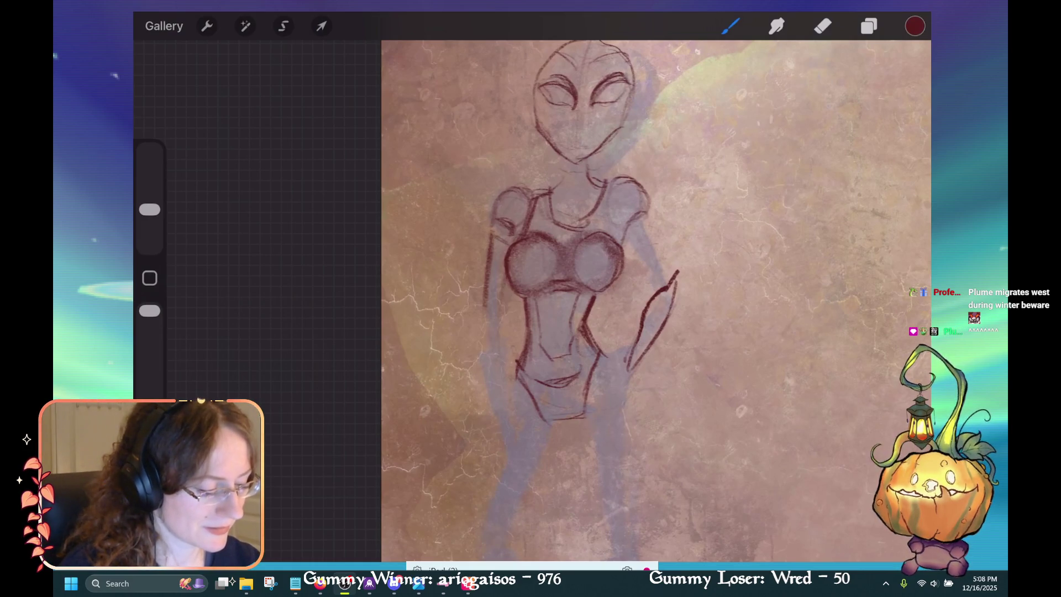
mouse_move(492, 220)
left_mouse_down()
mouse_move(518, 234)
mouse_move(509, 231)
mouse_move(521, 187)
left_mouse_up()
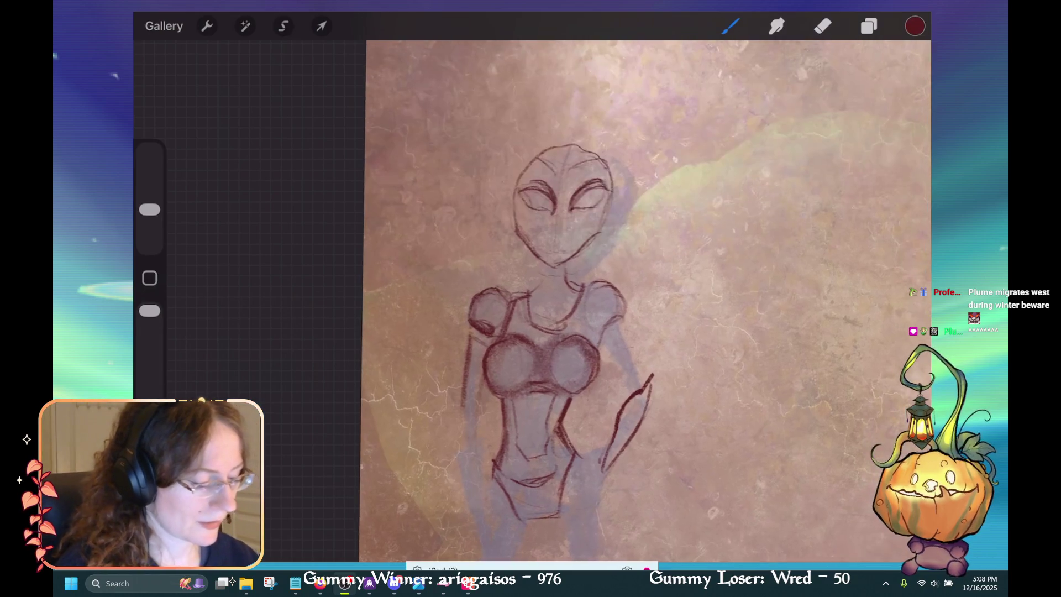
Sketch both shoulder straps, trace the jaw and chin, and draw the mouth and lips.
scroll(607, 298, "up", 3)
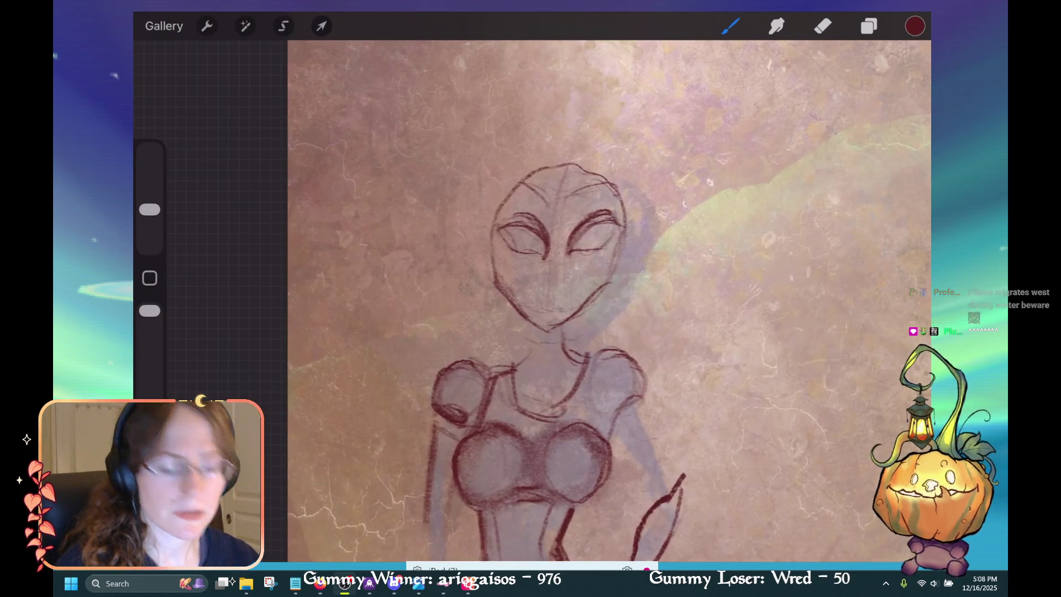
mouse_move(530, 350)
left_mouse_down()
mouse_move(501, 364)
mouse_move(490, 400)
left_mouse_up()
mouse_move(567, 354)
left_mouse_down()
mouse_move(589, 362)
mouse_move(583, 386)
mouse_move(558, 408)
left_mouse_up()
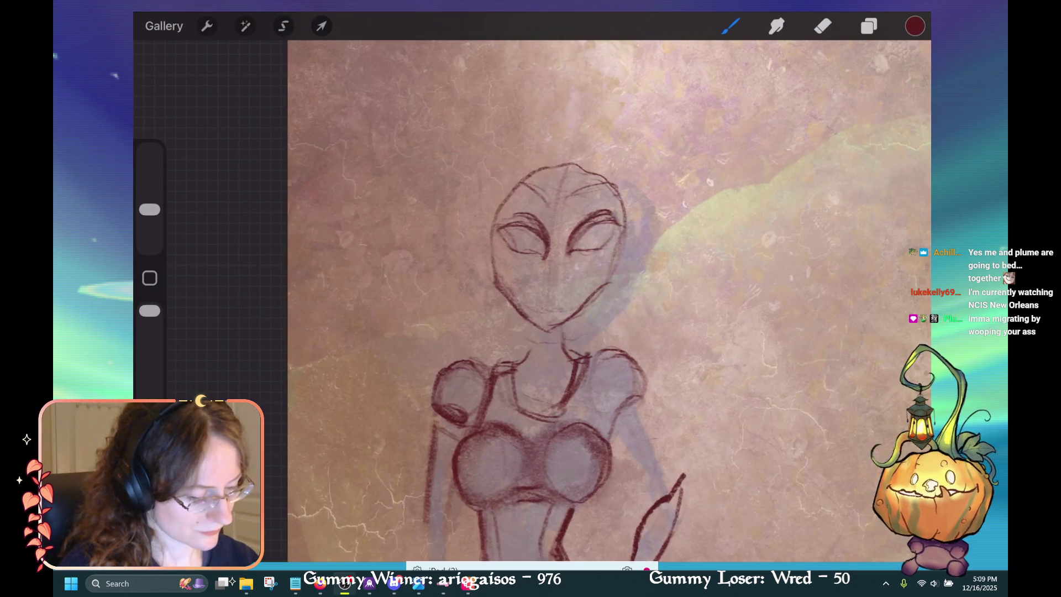
mouse_move(501, 295)
left_mouse_down()
mouse_move(544, 330)
mouse_move(537, 337)
left_mouse_up()
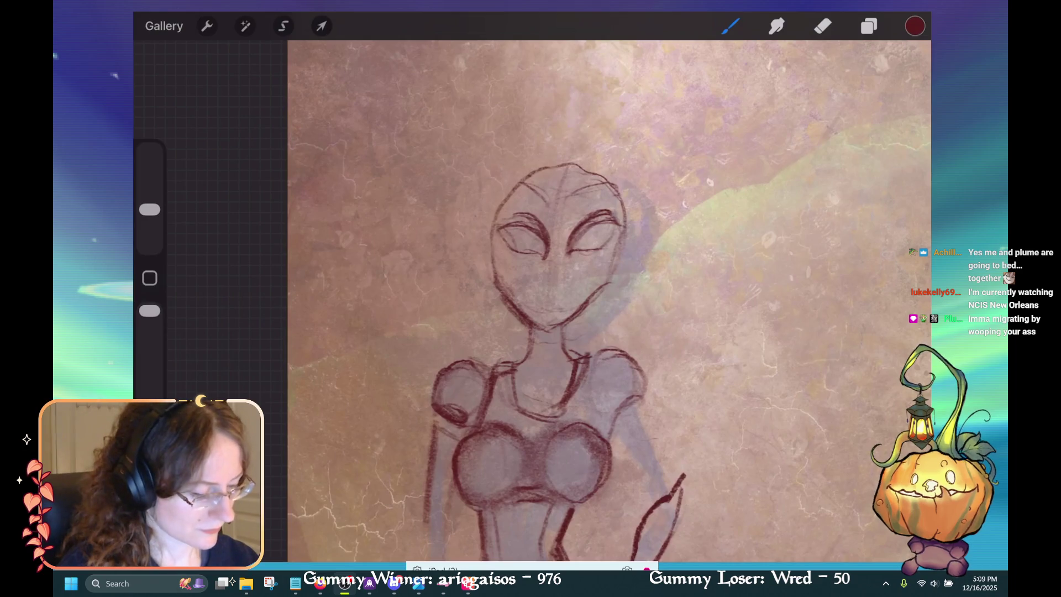
left_click_drag(543, 299, 553, 300)
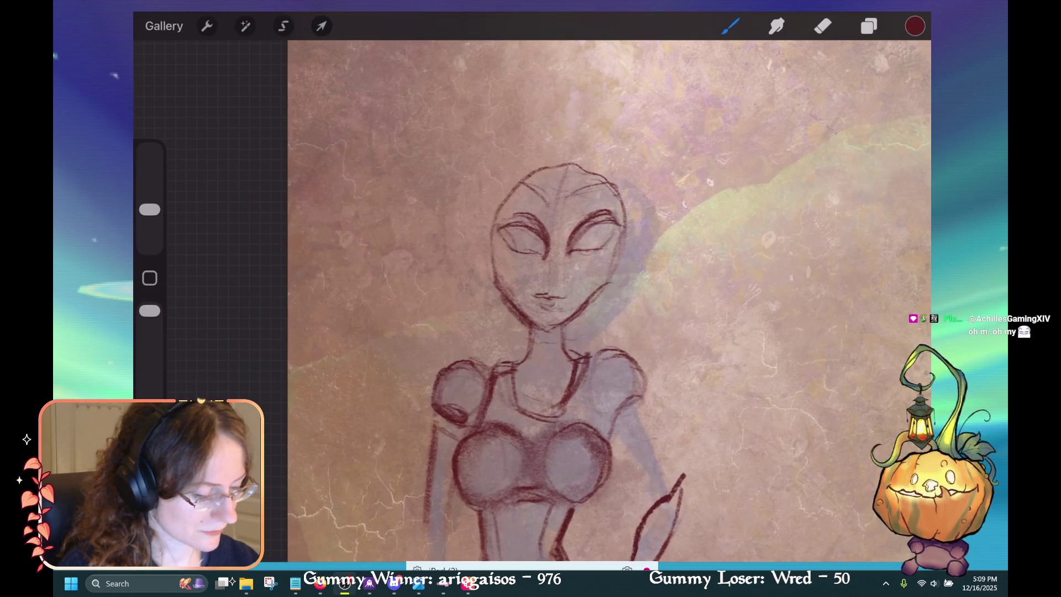
left_click_drag(552, 293, 564, 296)
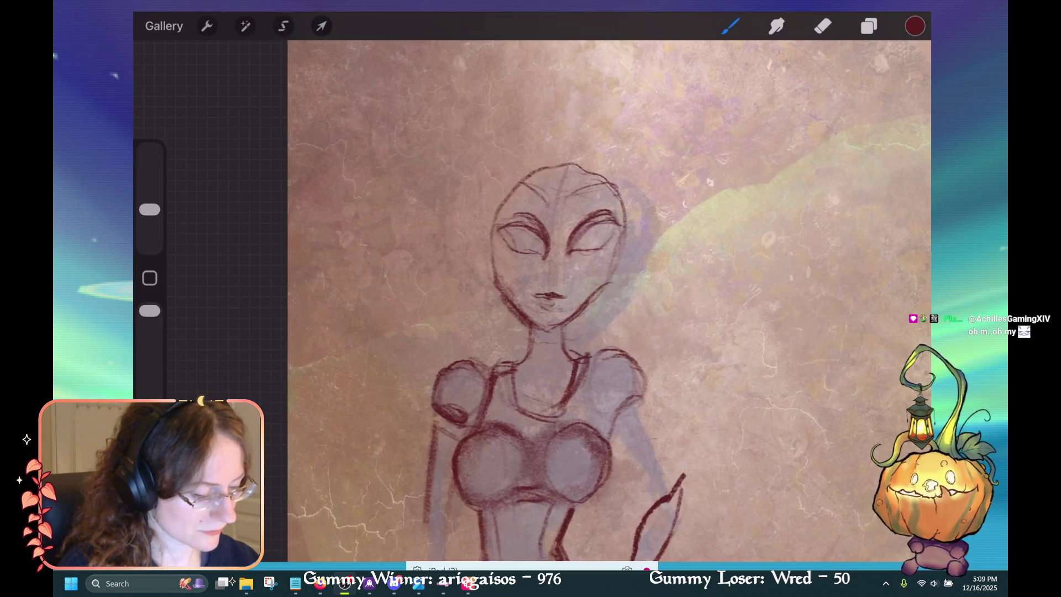
left_click_drag(531, 297, 546, 296)
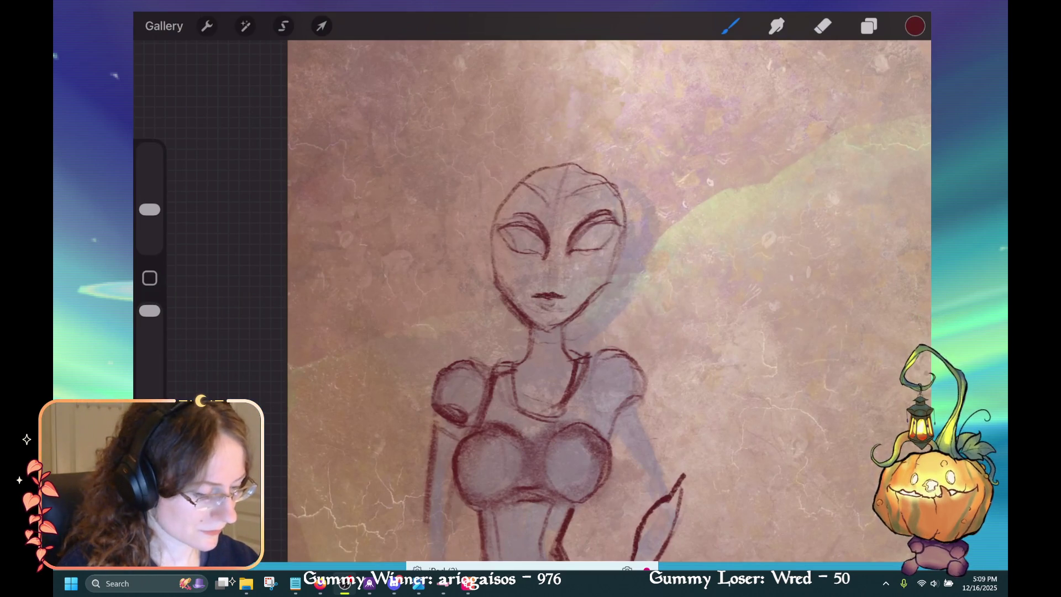
Erase the faint marks between the eyes and return to the brush.
key("e")
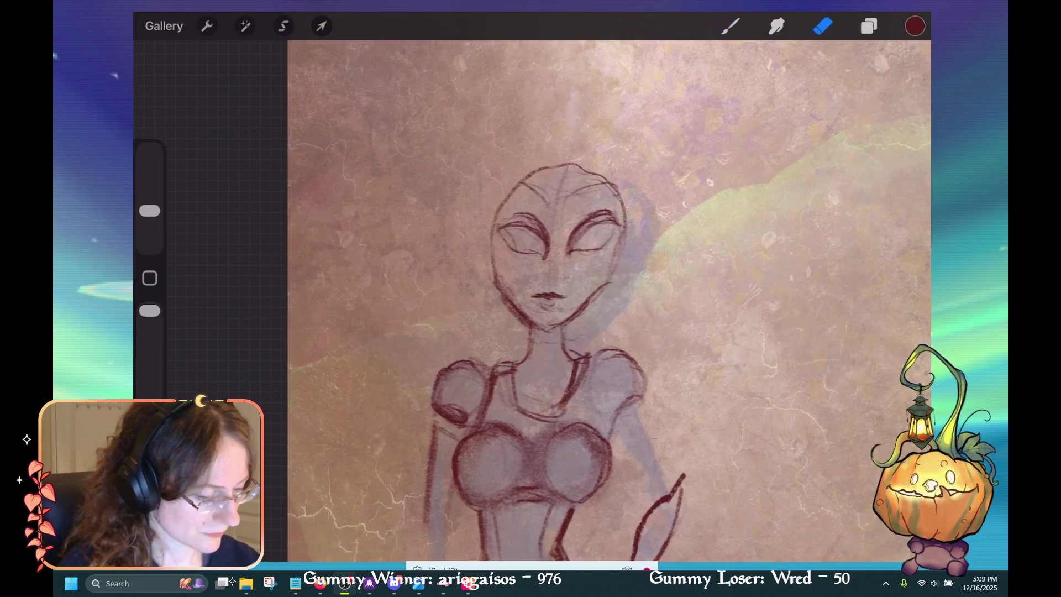
mouse_move(536, 258)
left_mouse_down()
mouse_move(548, 246)
mouse_move(539, 220)
mouse_move(572, 254)
mouse_move(594, 252)
left_mouse_up()
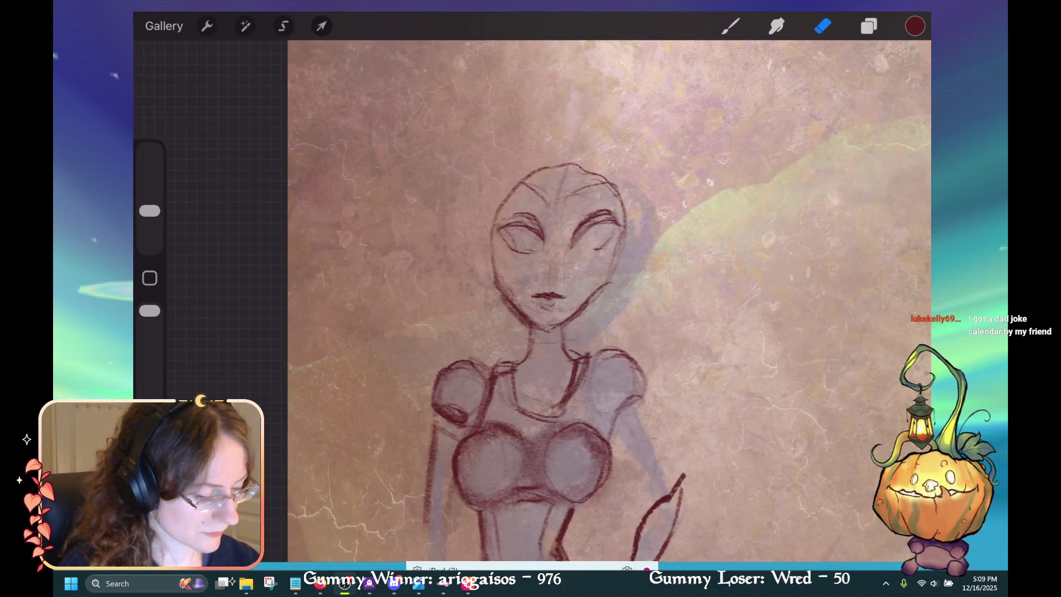
left_click(730, 26)
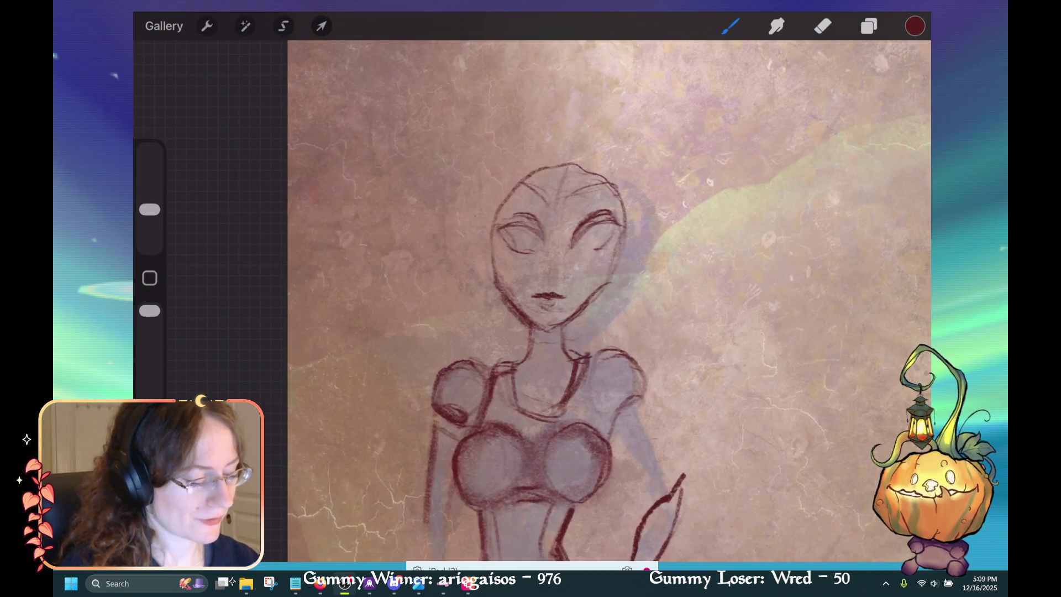
Erase the stray strokes around the figure's right eye, leaving the brush unchanged.
left_click(730, 26)
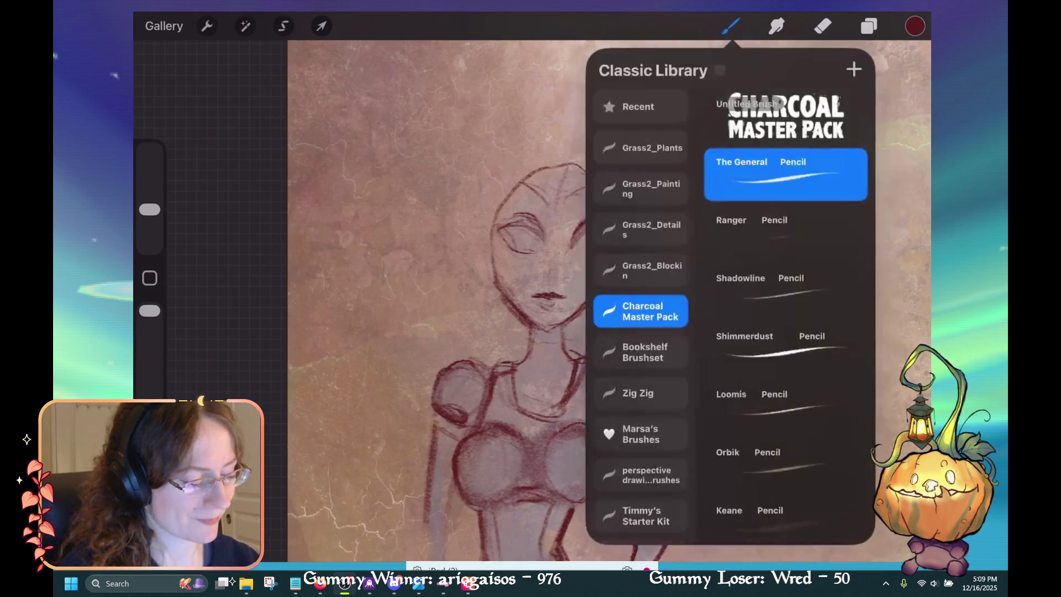
left_click(730, 26)
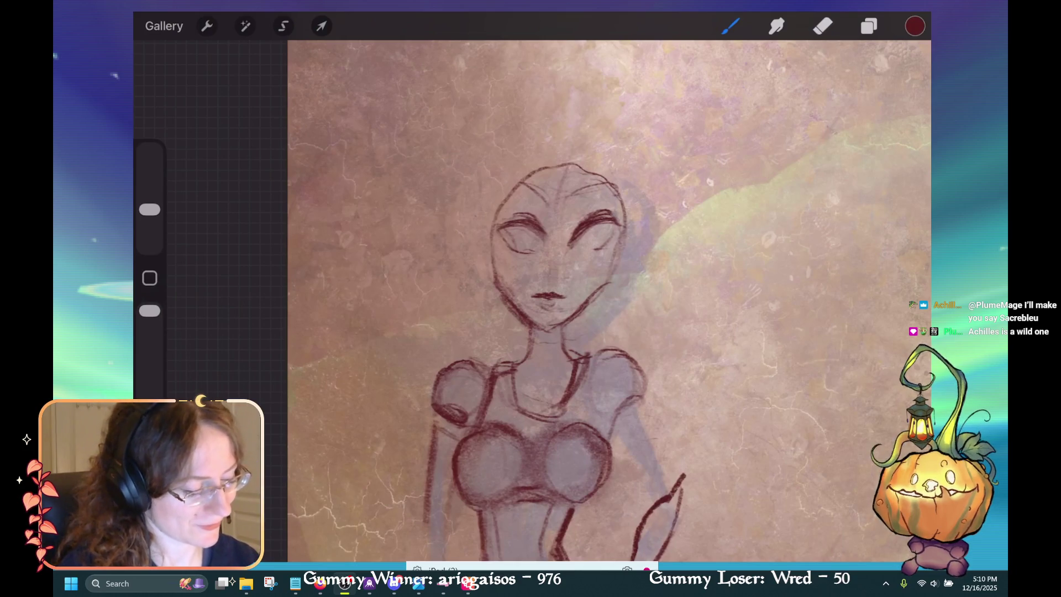
key("e")
left_click_drag(579, 238, 603, 222)
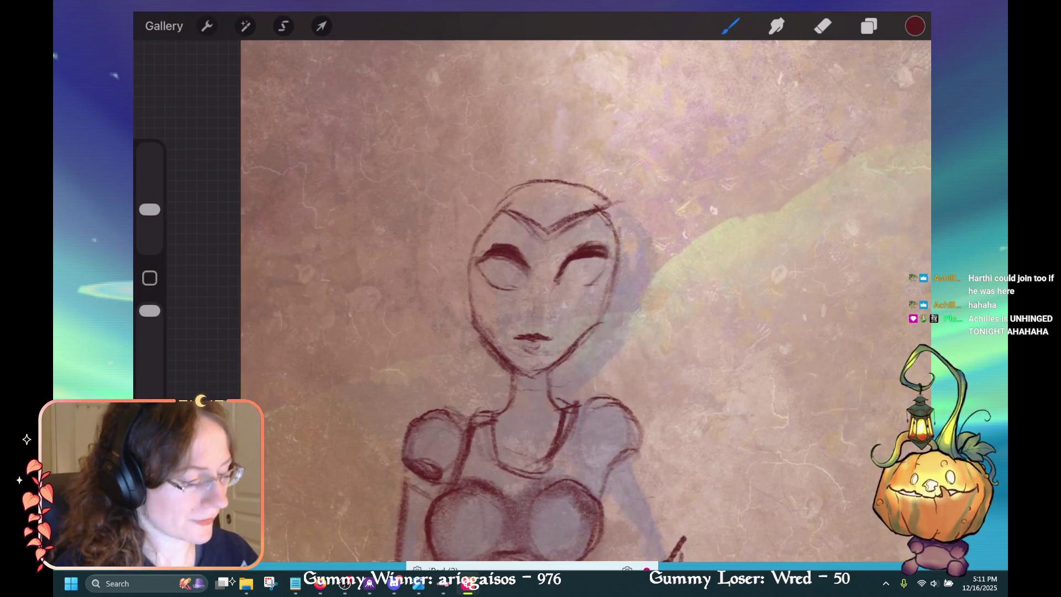
Redraw the left edge of the face and extend the upper-left head outline.
key("e")
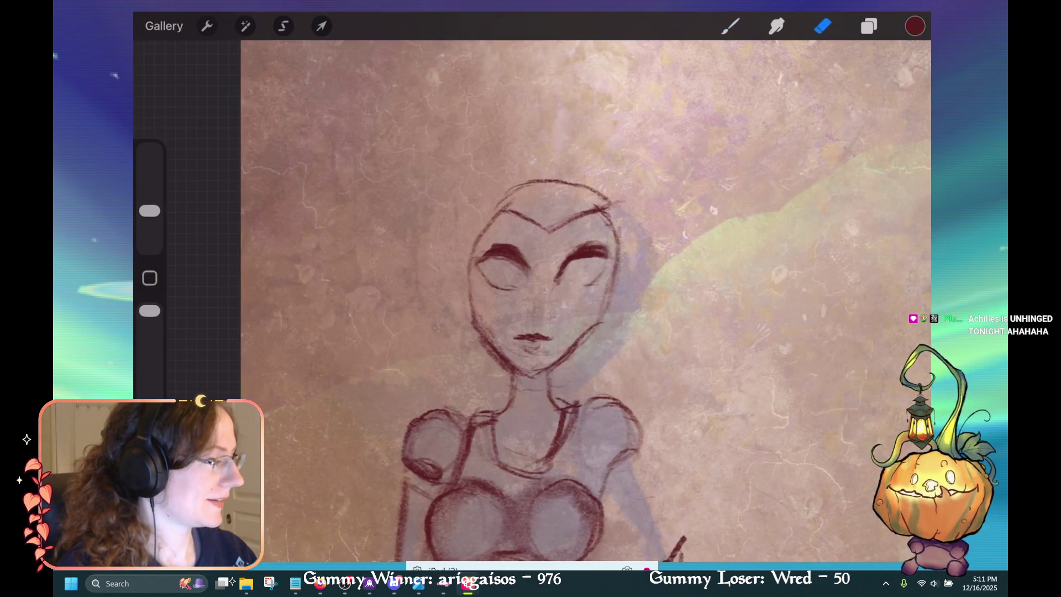
key("b")
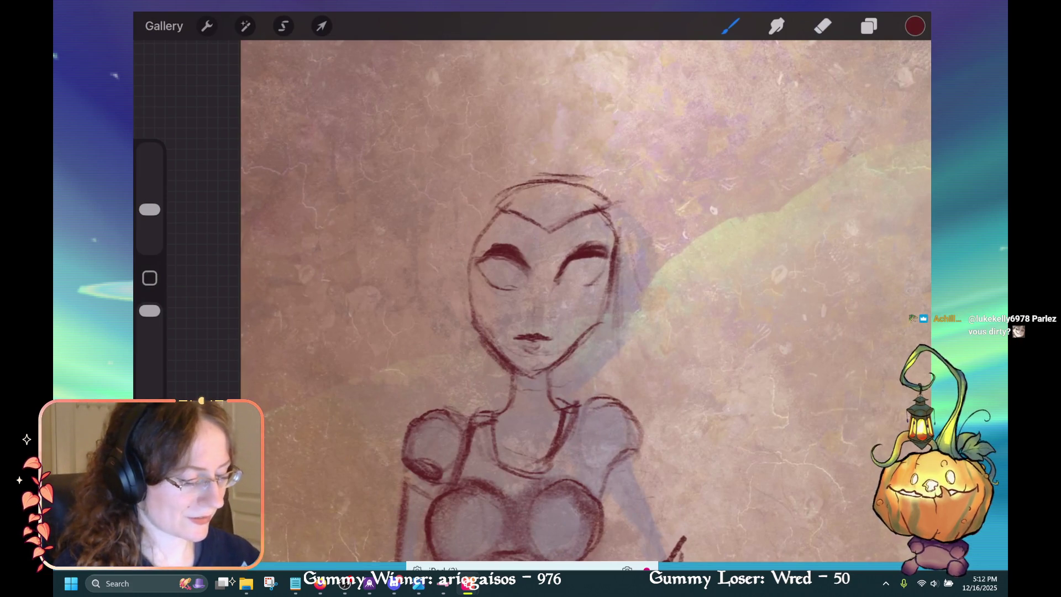
left_click_drag(468, 249, 474, 325)
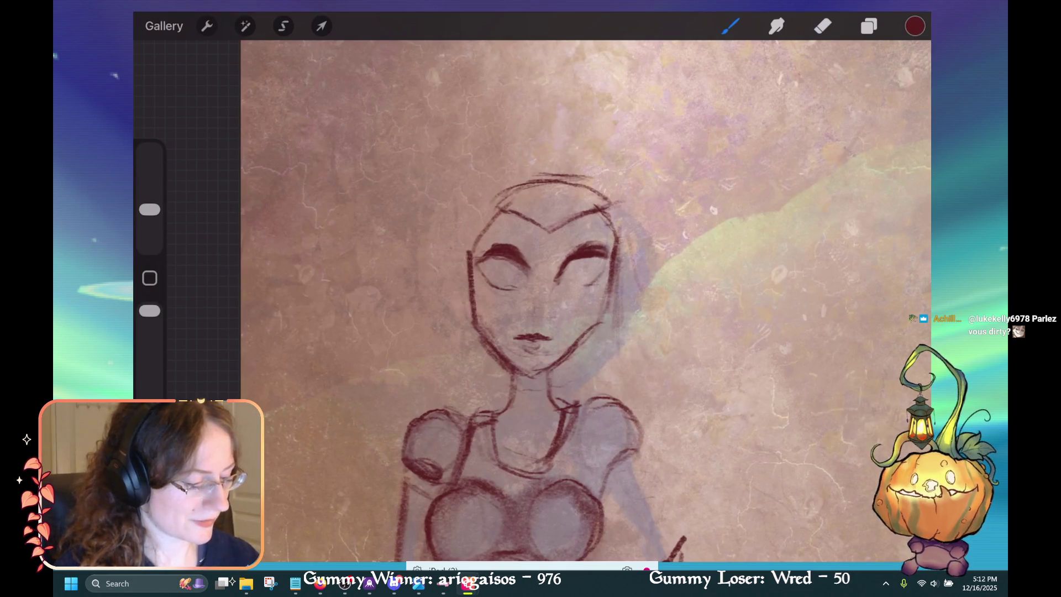
key("ctrl+z")
left_click_drag(468, 254, 475, 306)
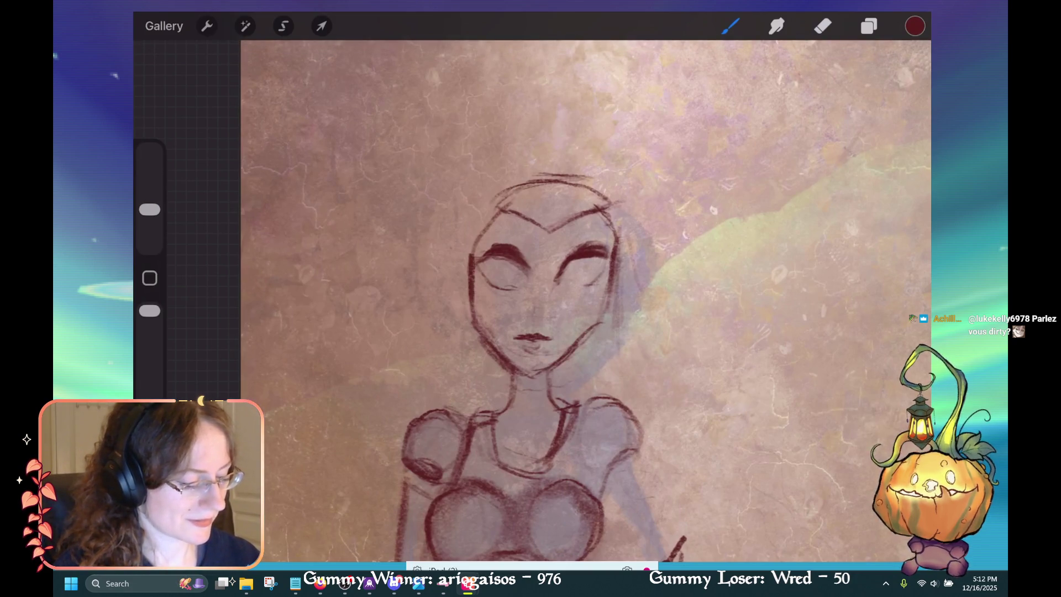
left_click_drag(470, 254, 500, 212)
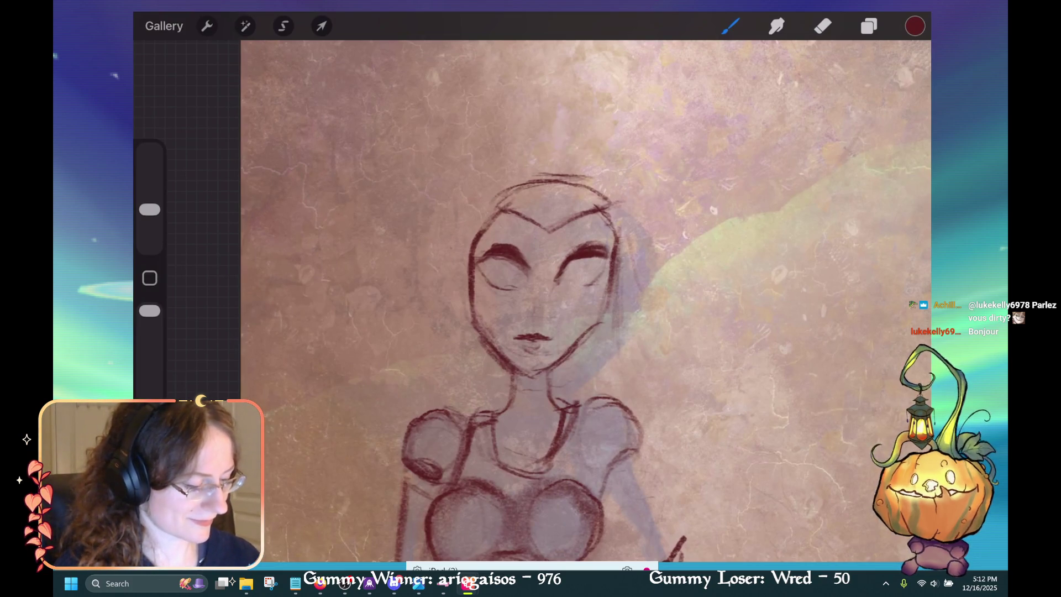
Trace and reinforce the head's right outline, then add a short hairline stroke.
left_click_drag(620, 282, 613, 362)
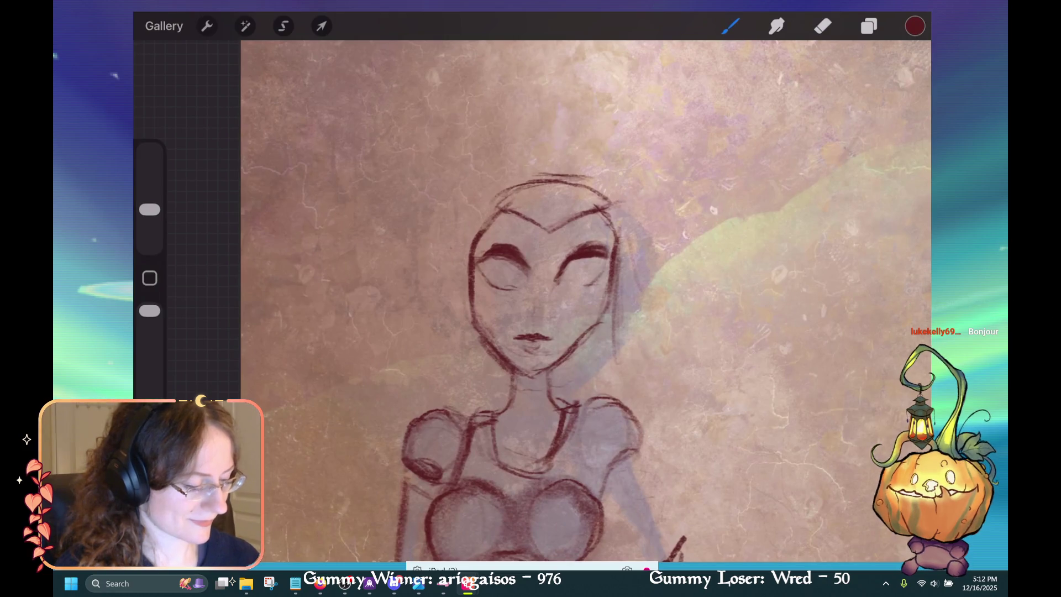
left_click_drag(611, 283, 598, 322)
mouse_move(612, 246)
left_mouse_down()
mouse_move(607, 282)
mouse_move(610, 251)
left_mouse_up()
left_click_drag(611, 254, 607, 283)
left_click_drag(615, 211, 603, 222)
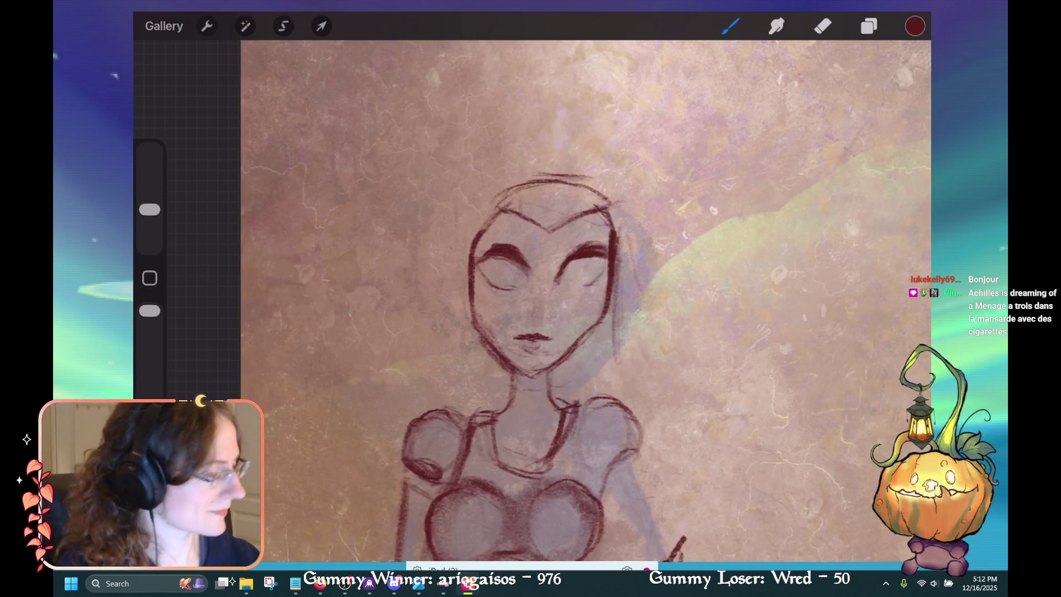
left_click_drag(521, 190, 523, 216)
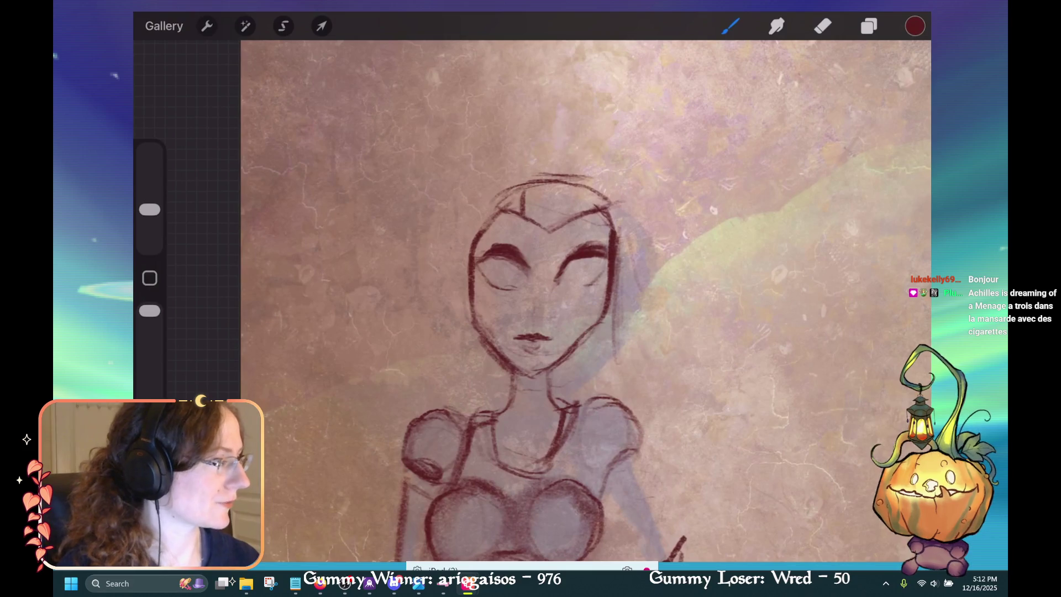
scroll(542, 276, "up", 3)
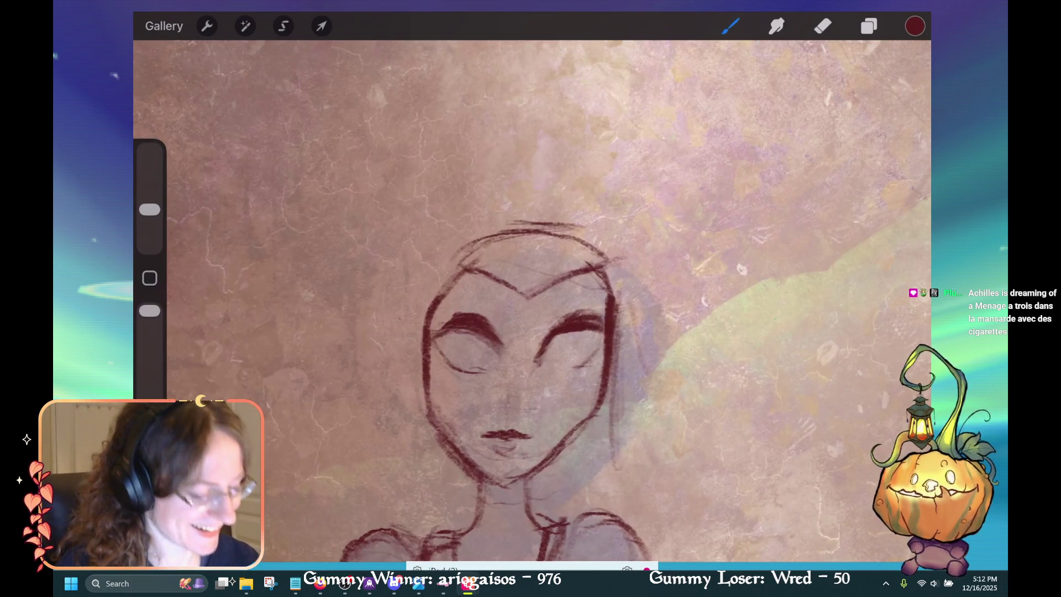
Draw the right face edge, undo the jaw stroke, and sketch hair down the head's right side.
key("e")
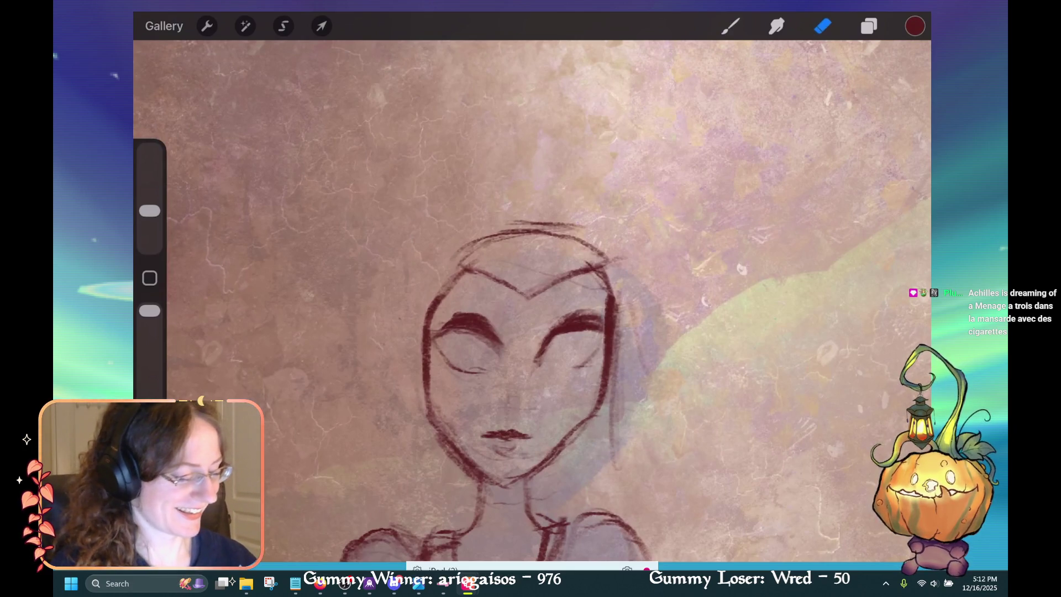
key("b")
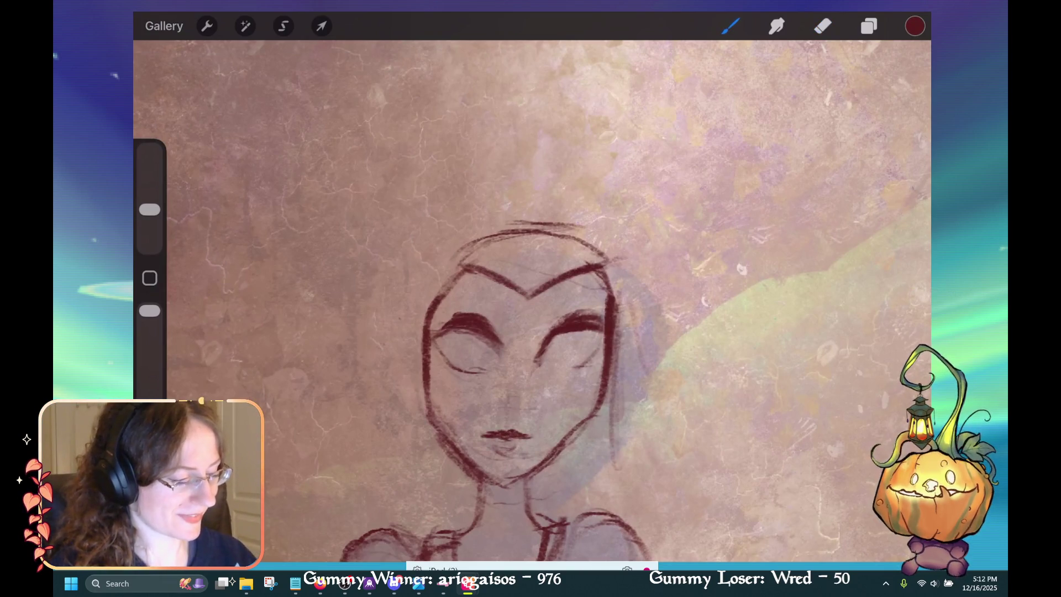
scroll(531, 299, "down", 3)
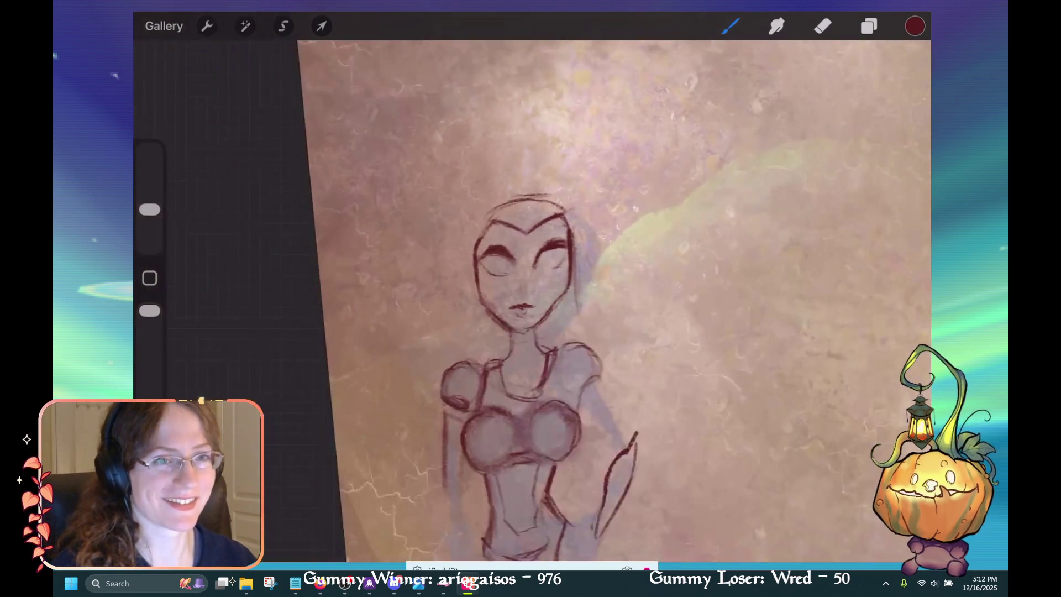
scroll(530, 299, "down", 1)
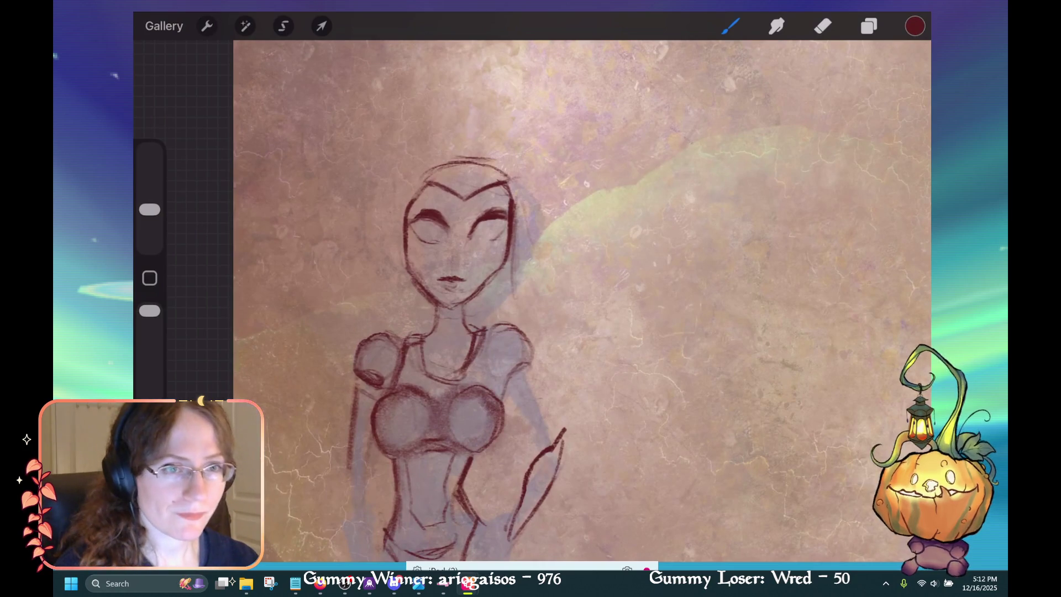
mouse_move(519, 208)
left_mouse_down()
mouse_move(505, 310)
mouse_move(508, 262)
left_mouse_up()
key("ctrl+z")
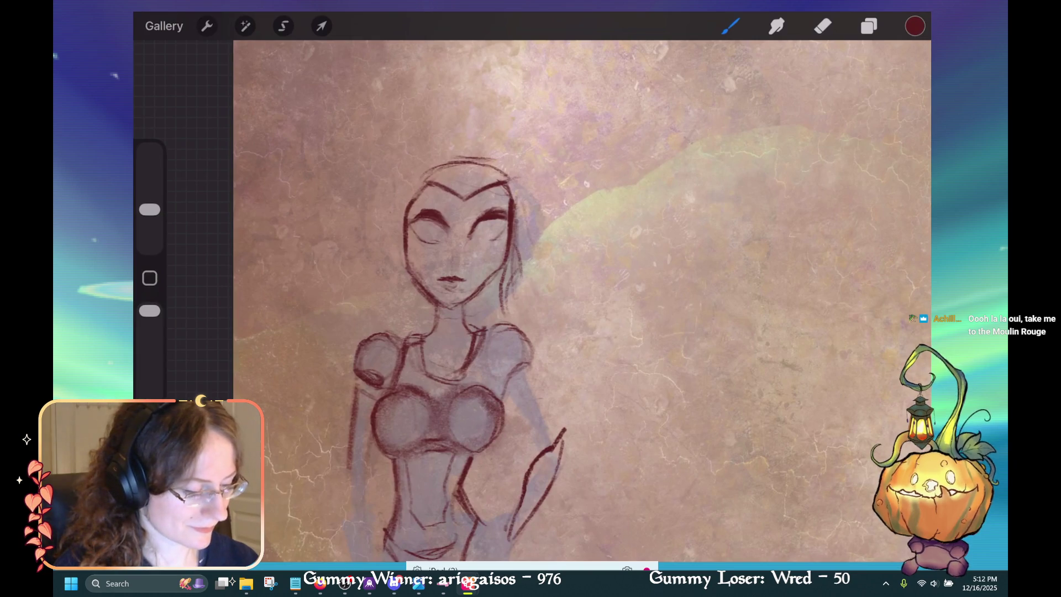
left_click_drag(515, 279, 514, 210)
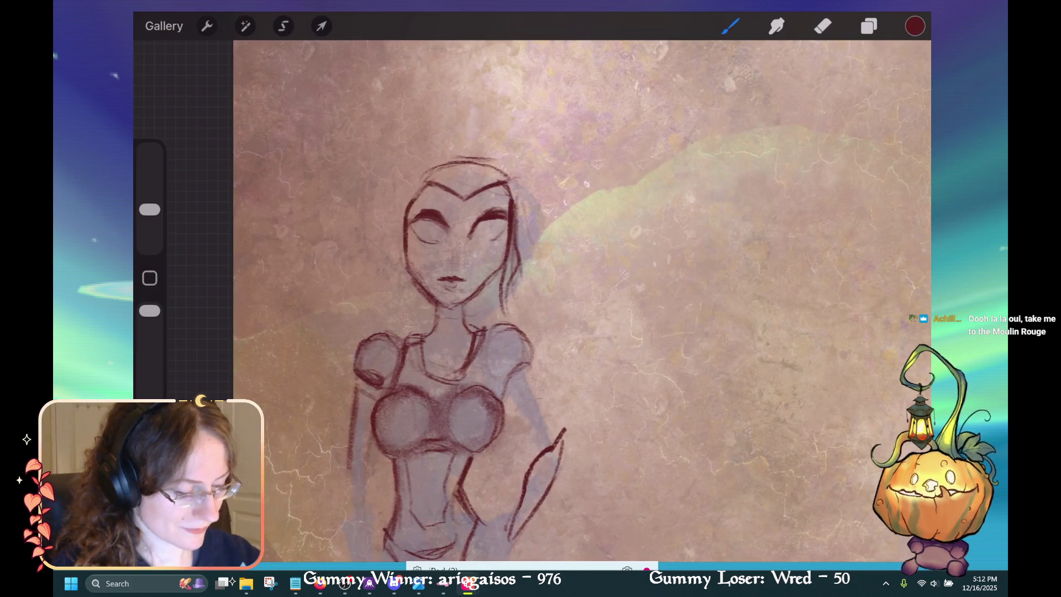
Sketch two hair strands down the left side of the face.
left_click_drag(403, 252, 394, 272)
left_click_drag(408, 279, 415, 314)
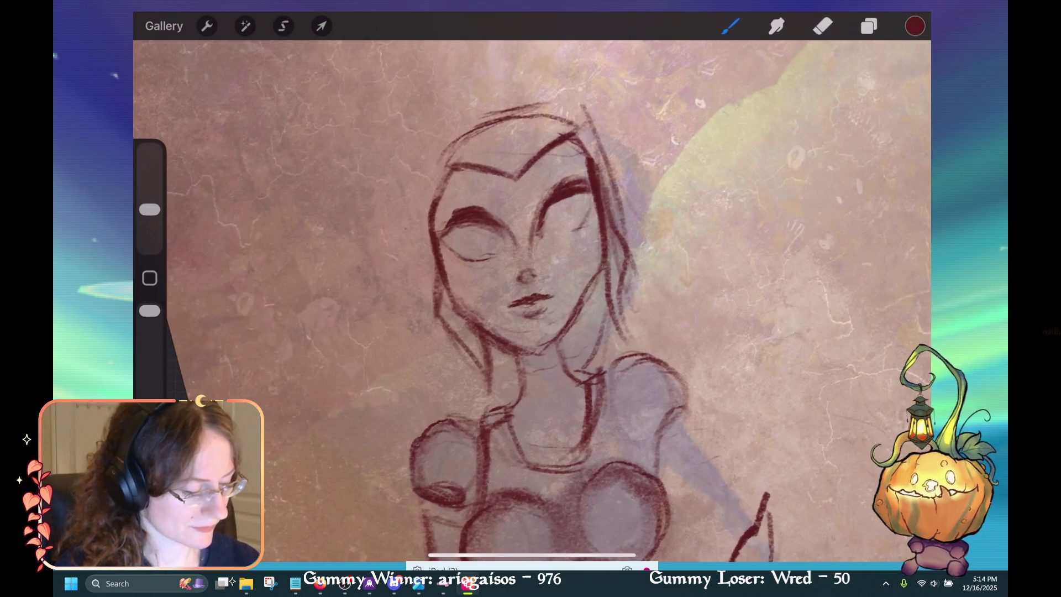
Undo the stray stroke near the figure's left eye, keeping the brush active.
left_click(822, 26)
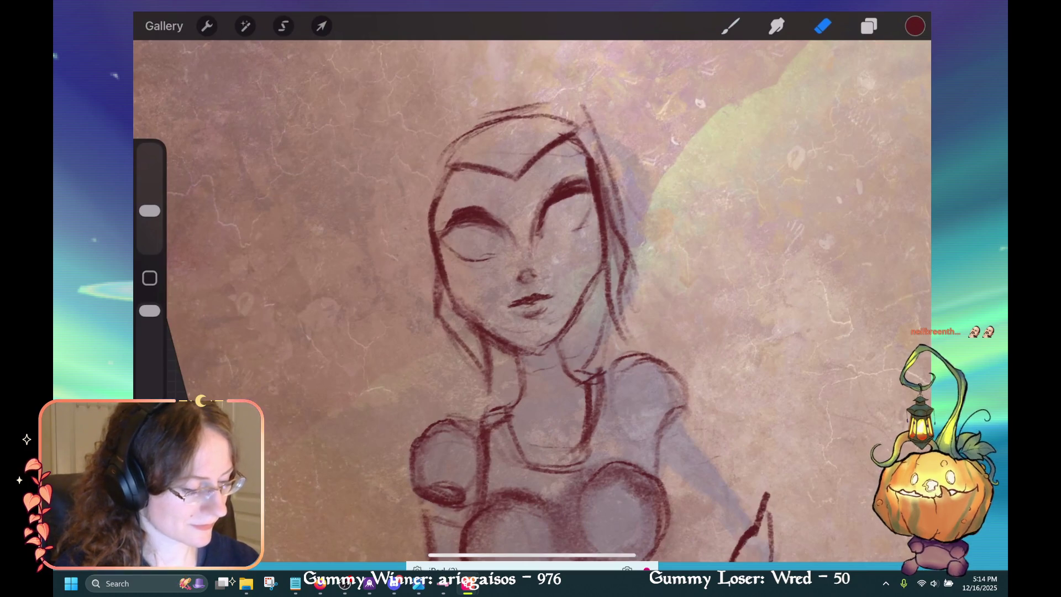
left_click(730, 26)
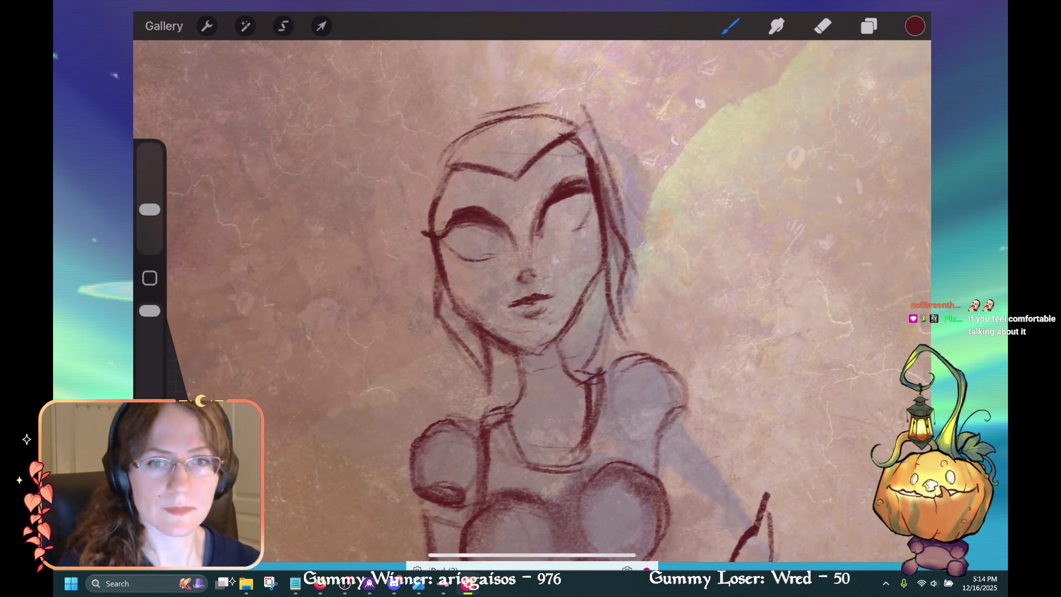
key("ctrl+z")
scroll(532, 301, "up", 2)
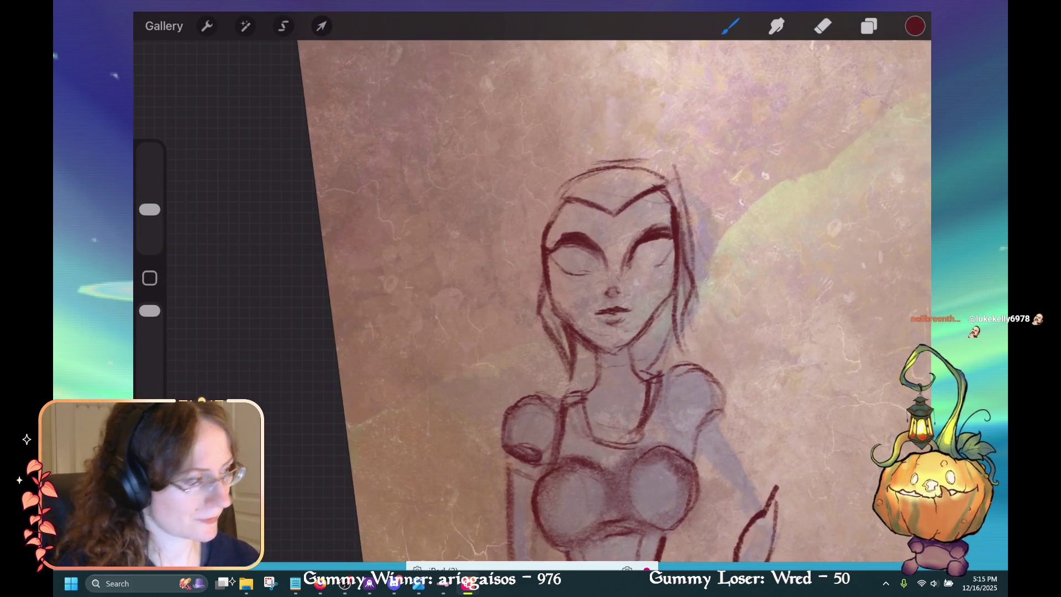
Revert the accidental erase mark near the chin.
left_click(822, 26)
left_click(823, 26)
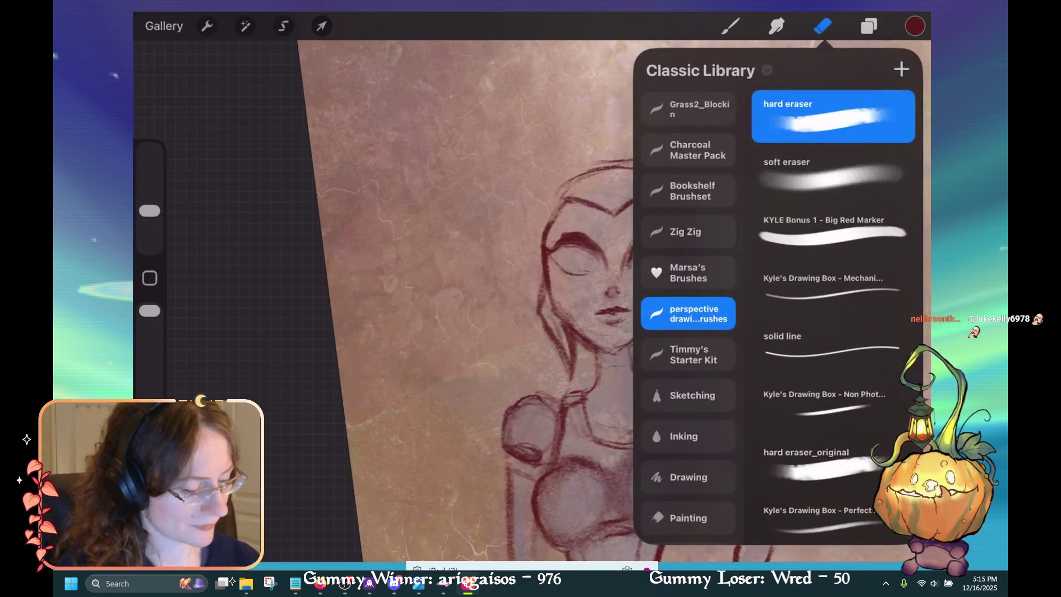
left_click_drag(547, 320, 569, 345)
key("ctrl+z")
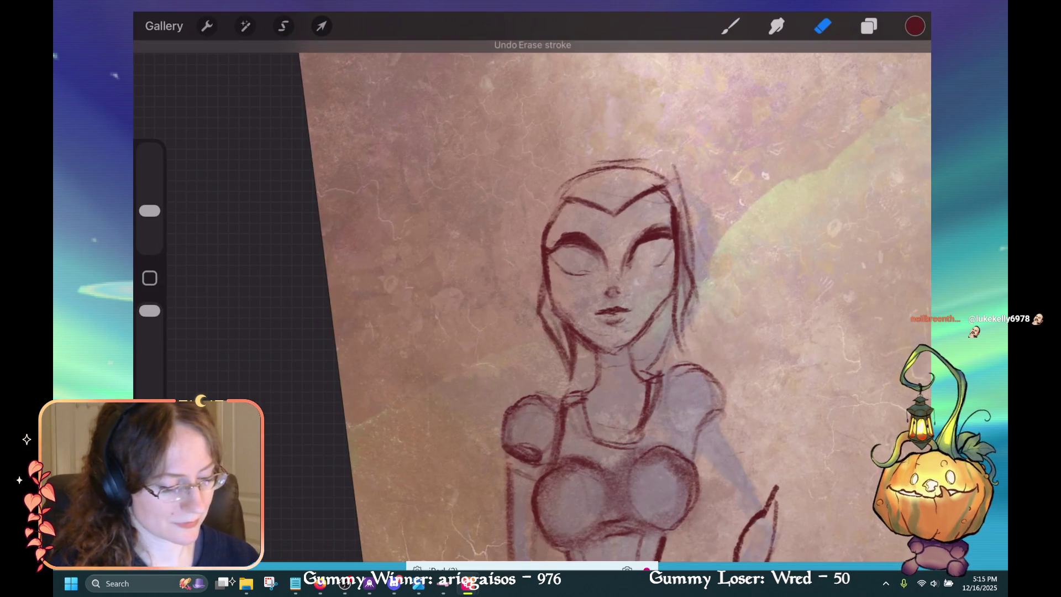
Shrink the eraser to about 8%, then return to a larger brush.
left_click_drag(149, 210, 149, 223)
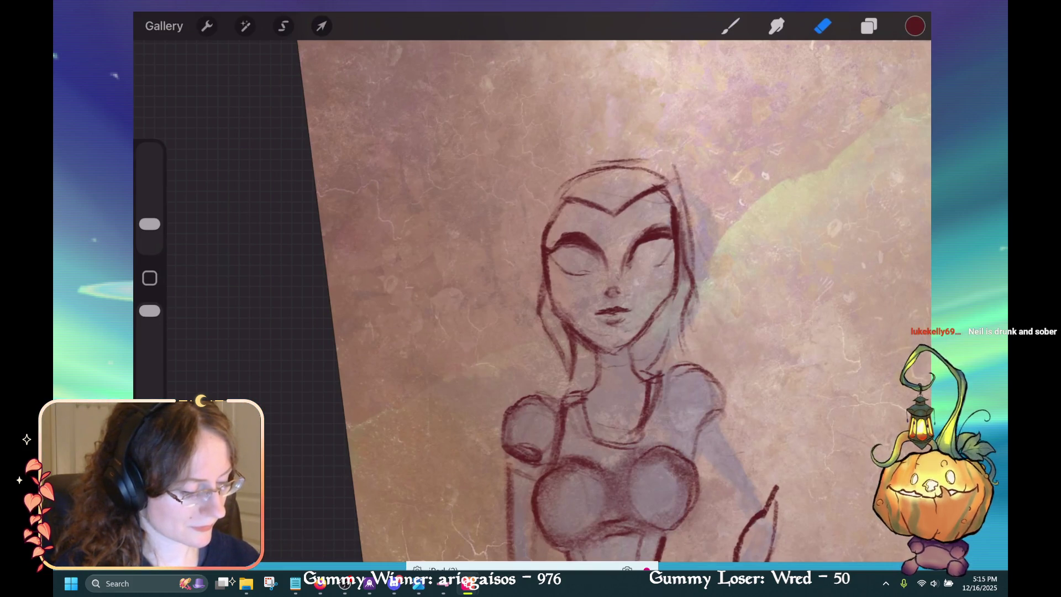
left_click(730, 26)
left_click_drag(149, 224, 149, 210)
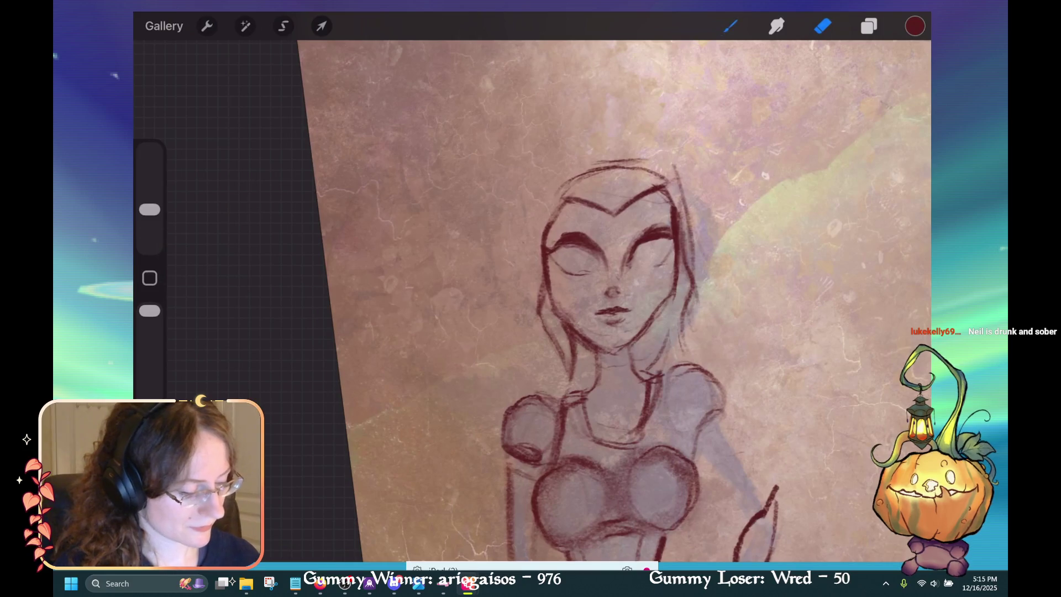
Add hair strands along the right side and a short stroke near the hand.
left_click_drag(667, 299, 675, 357)
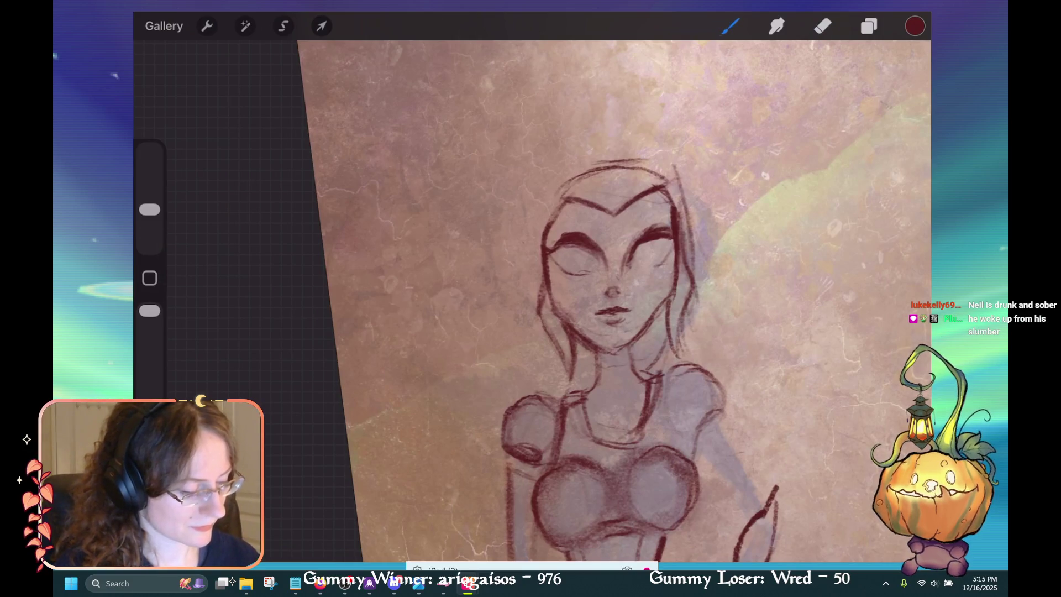
left_click_drag(695, 289, 674, 342)
left_click_drag(699, 282, 692, 297)
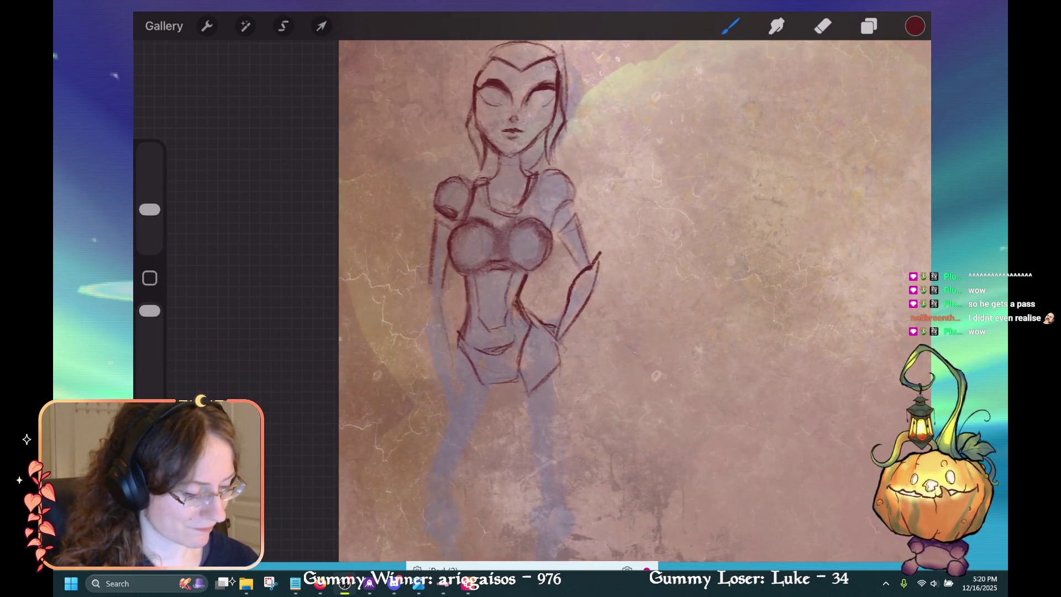
left_click_drag(546, 318, 558, 326)
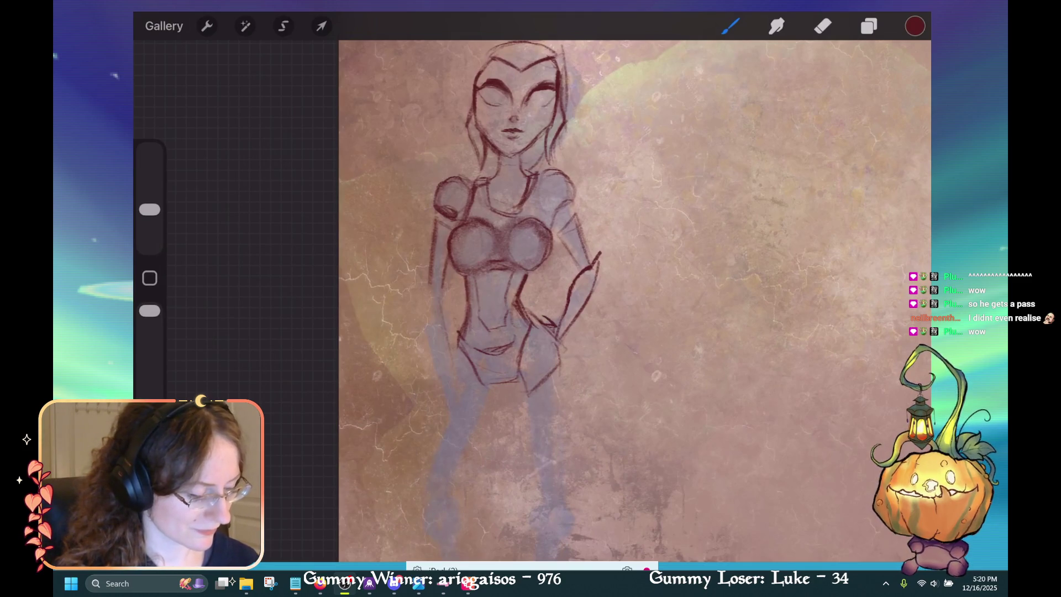
Keep the stroke near the hand and outline the figure's left leg.
key("ctrl+z")
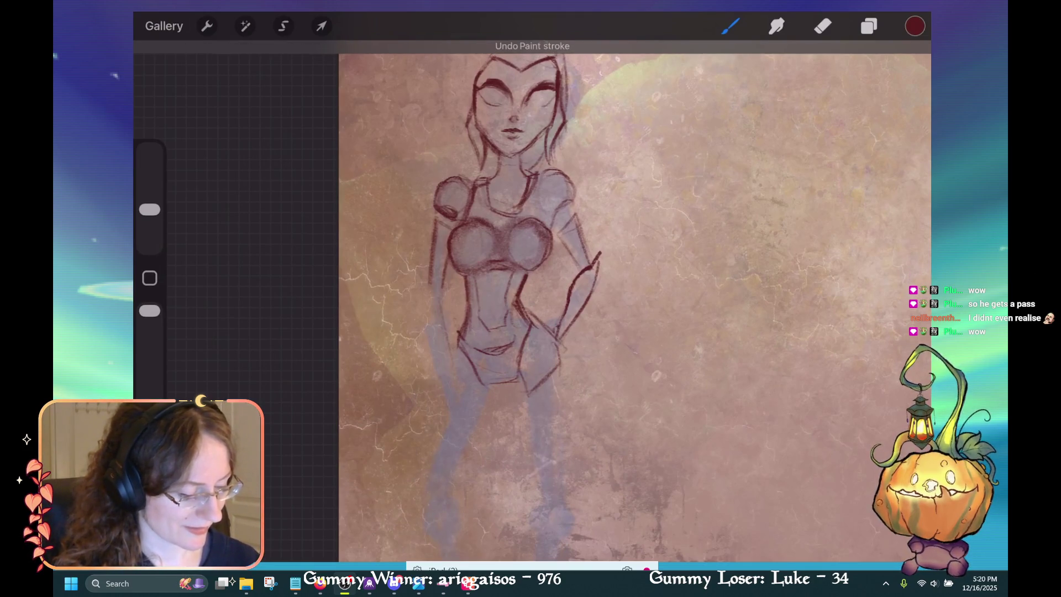
key("ctrl+shift+z")
mouse_move(453, 351)
left_mouse_down()
mouse_move(448, 390)
mouse_move(484, 410)
left_mouse_up()
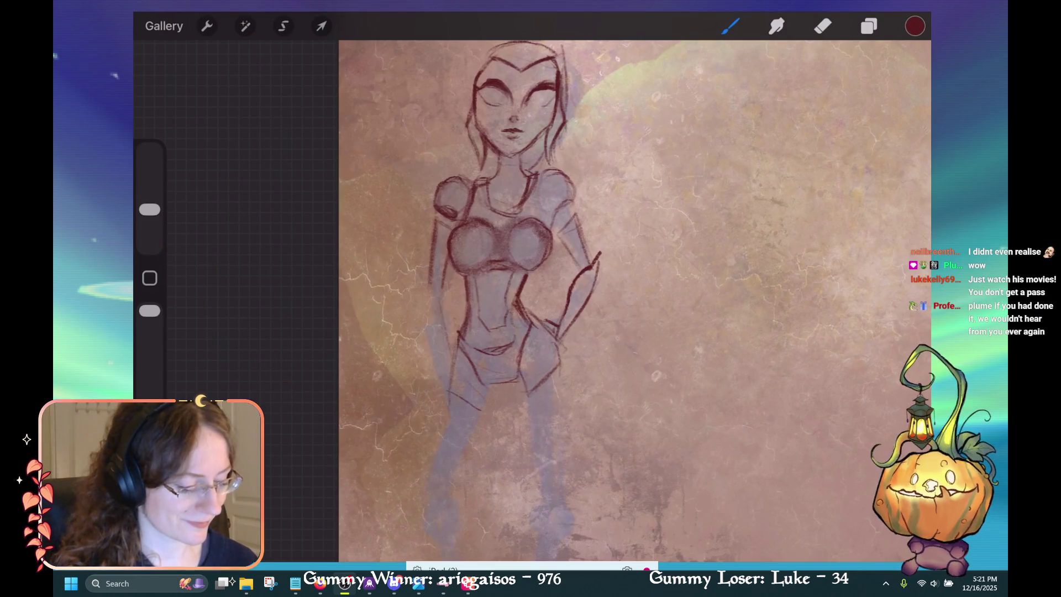
Redraw the bottom line of the left thigh and add the shorts hem.
key("ctrl+z")
mouse_move(451, 383)
left_mouse_down()
mouse_move(479, 397)
mouse_move(520, 382)
left_mouse_up()
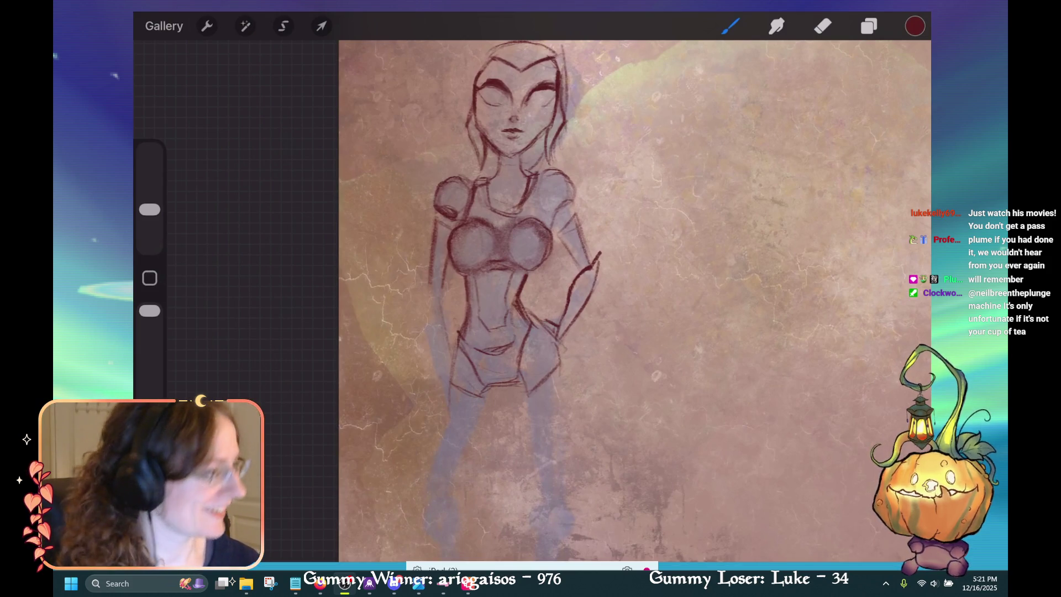
left_click_drag(512, 390, 529, 383)
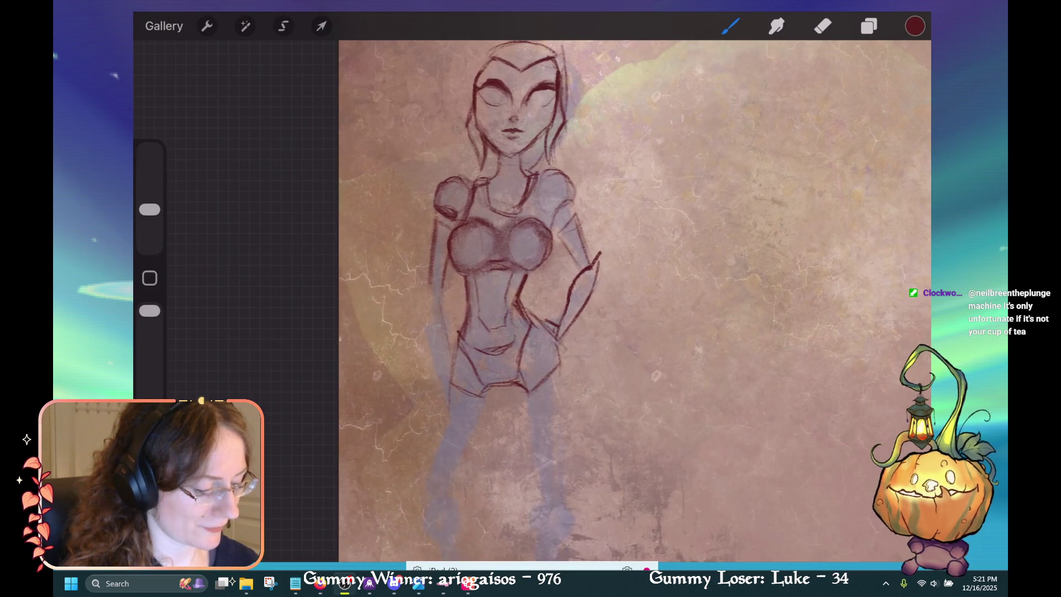
key("e")
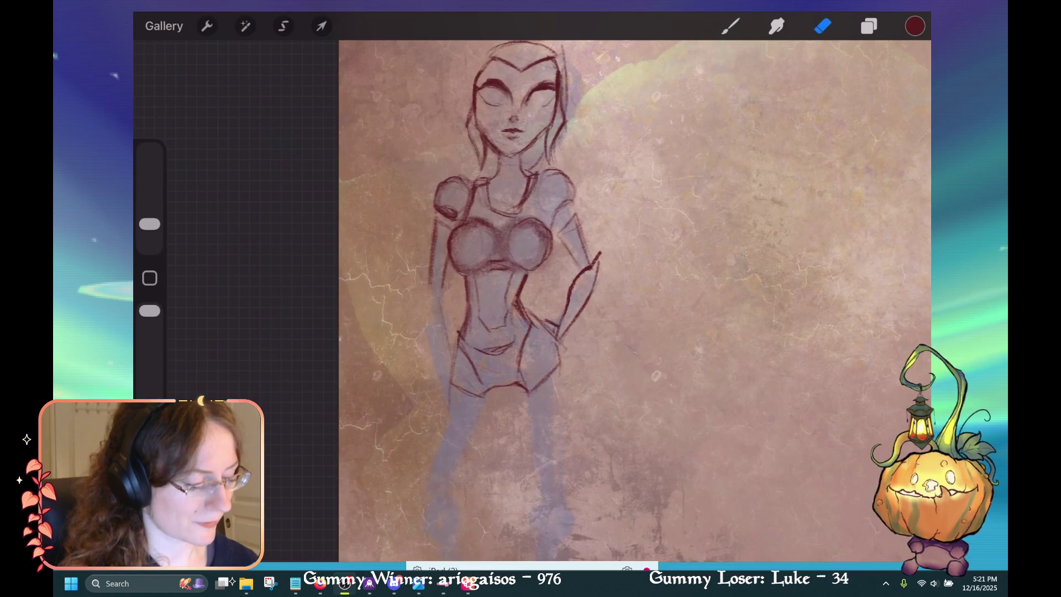
With the Charcoal Master Pack pencil, sketch faint lines along the left hip and thigh.
left_click(730, 26)
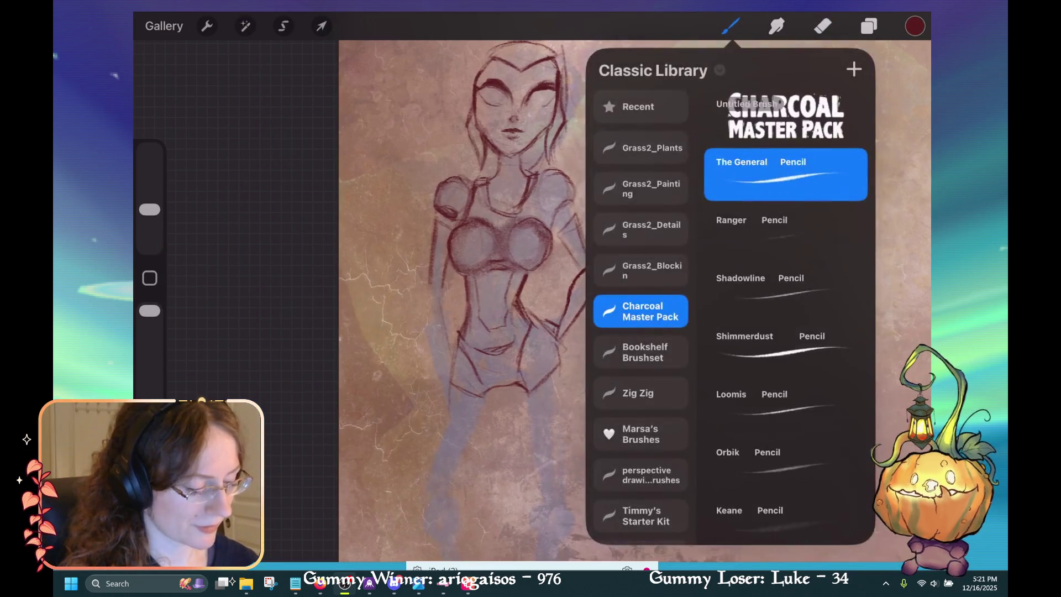
left_click(731, 26)
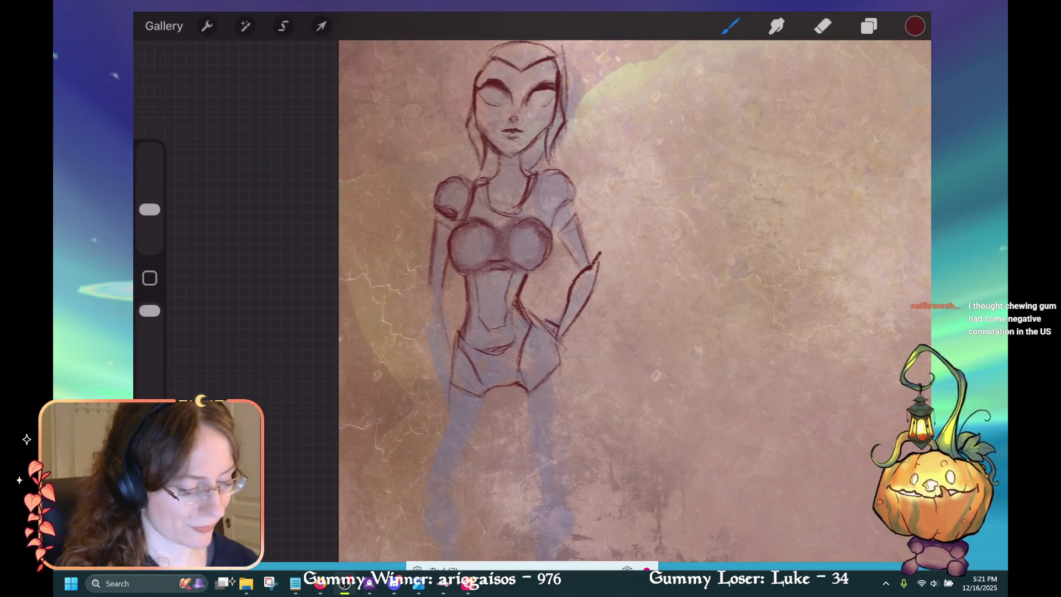
mouse_move(455, 341)
left_mouse_down()
mouse_move(446, 379)
mouse_move(450, 357)
left_mouse_up()
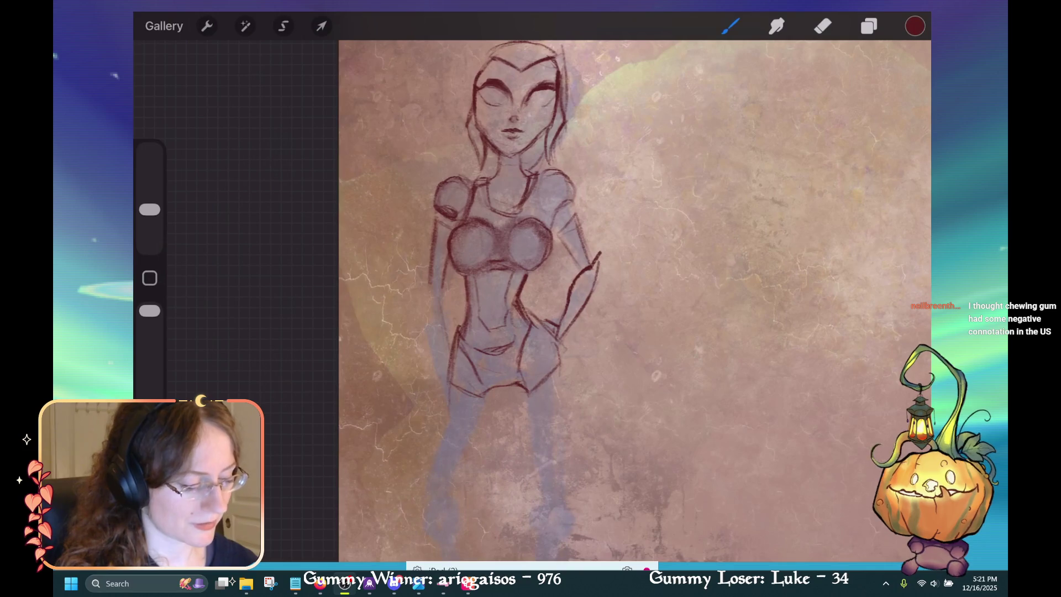
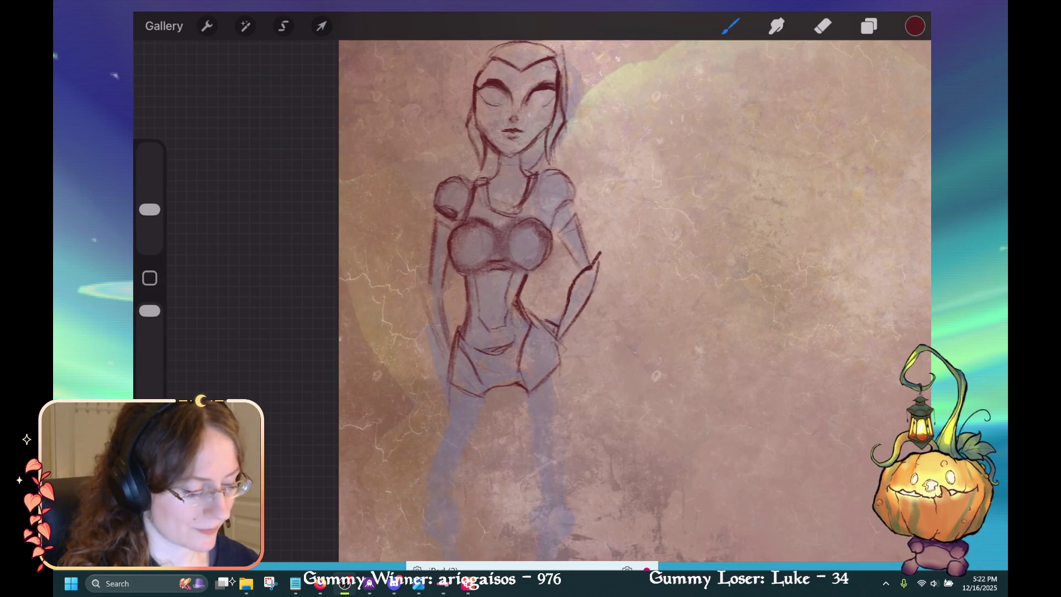
Sketch the hanging arm with a few short strokes along the left side of the torso.
left_click_drag(424, 271, 421, 302)
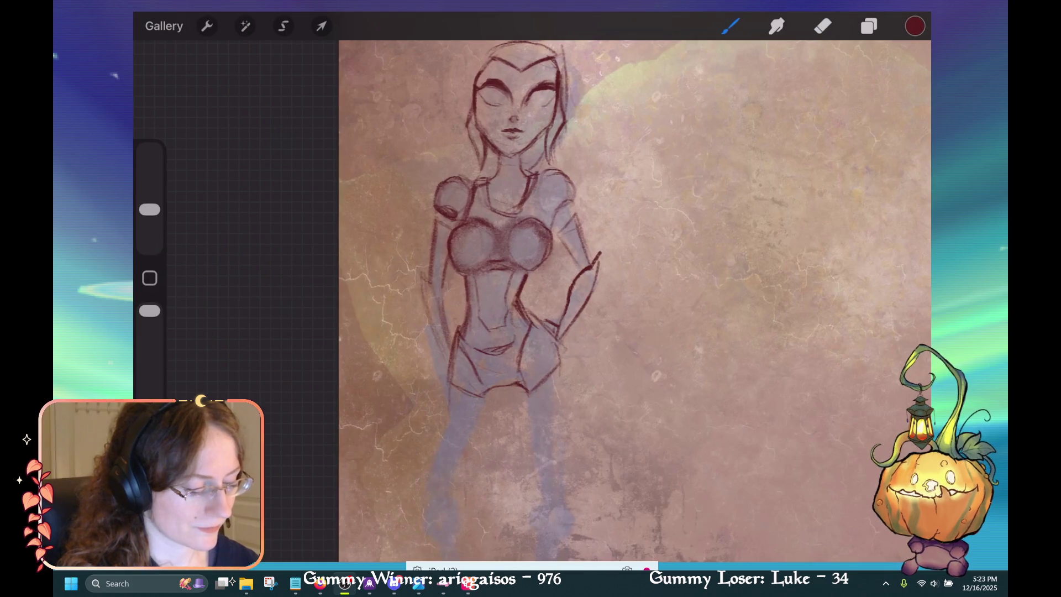
left_click_drag(445, 323, 444, 342)
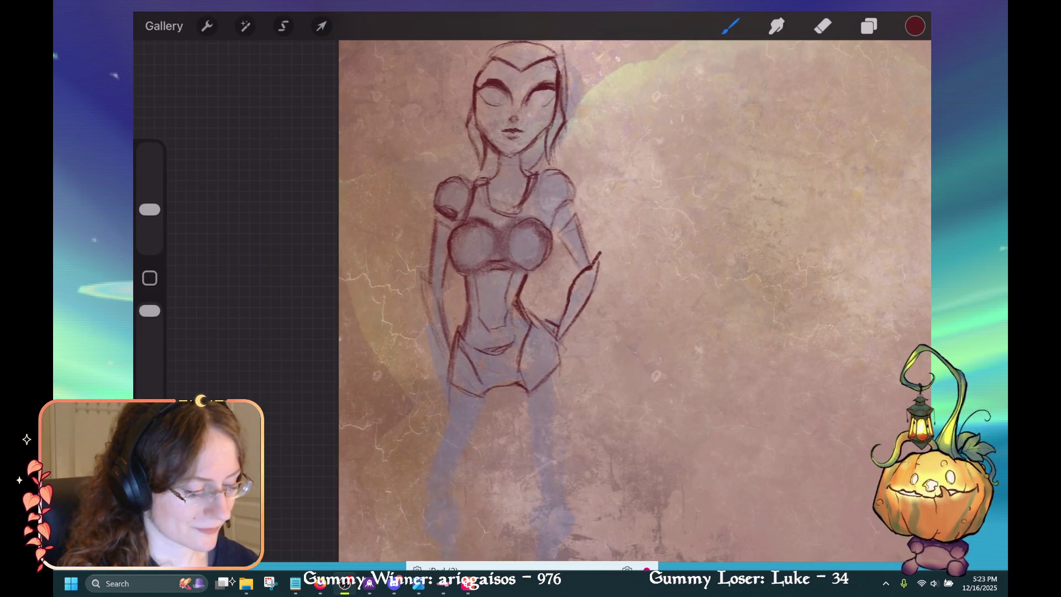
left_click_drag(420, 290, 447, 362)
left_click_drag(422, 269, 421, 312)
scroll(634, 301, "down", 3)
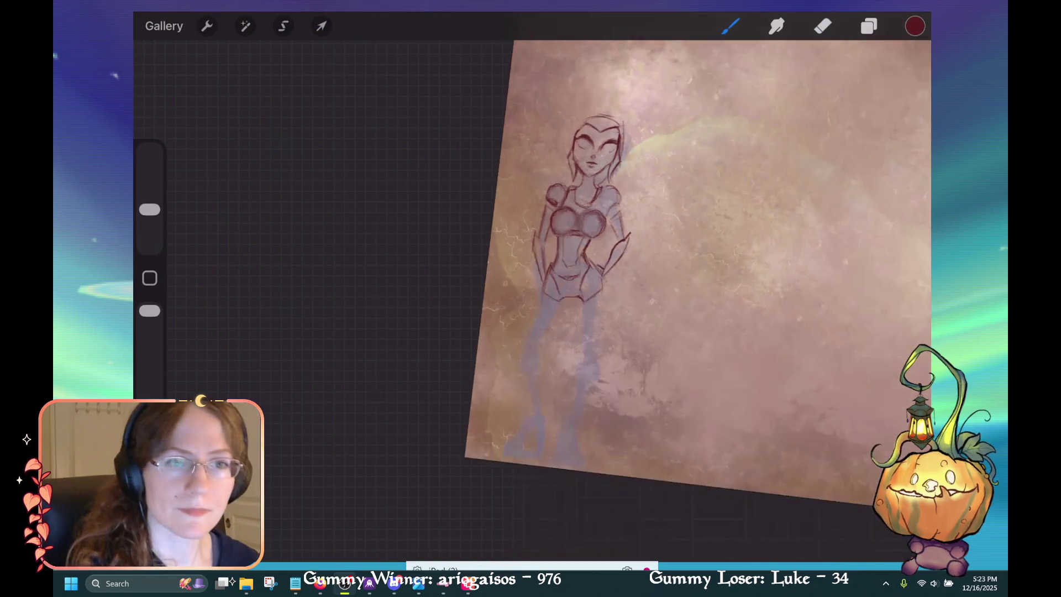
Sketch a small pointed armor piece on the lower leg, refining it by alternating eraser and brush.
scroll(685, 257, "up", 2)
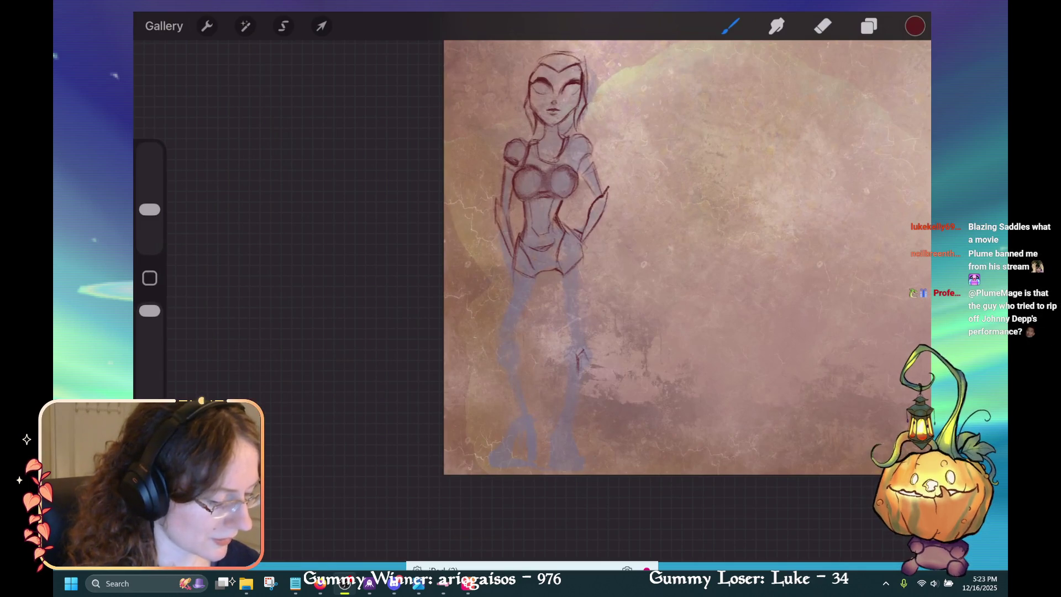
mouse_move(579, 358)
left_mouse_down()
mouse_move(585, 373)
mouse_move(575, 380)
left_mouse_up()
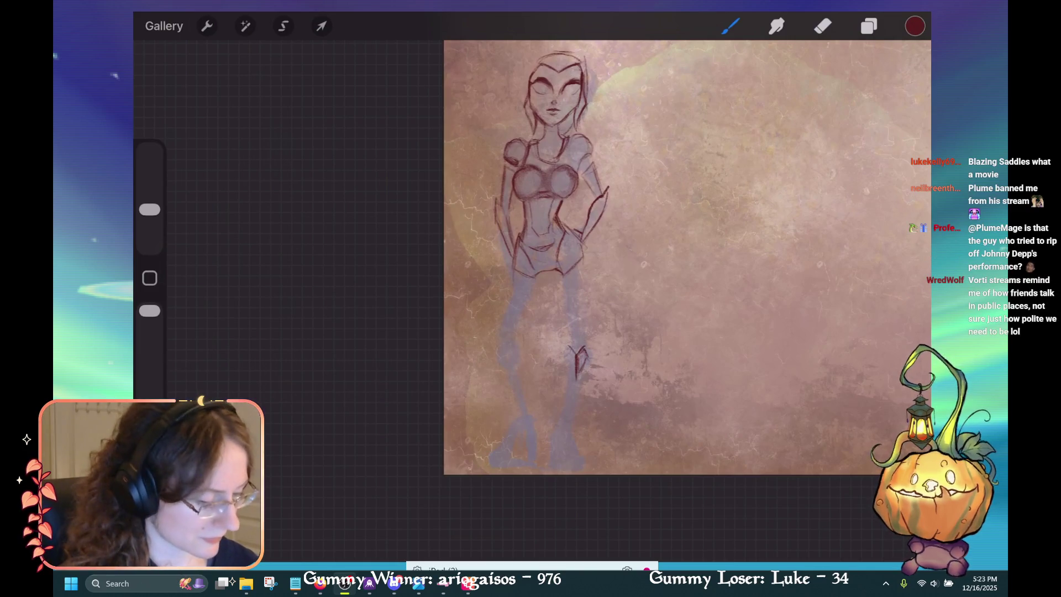
left_click_drag(565, 370, 564, 393)
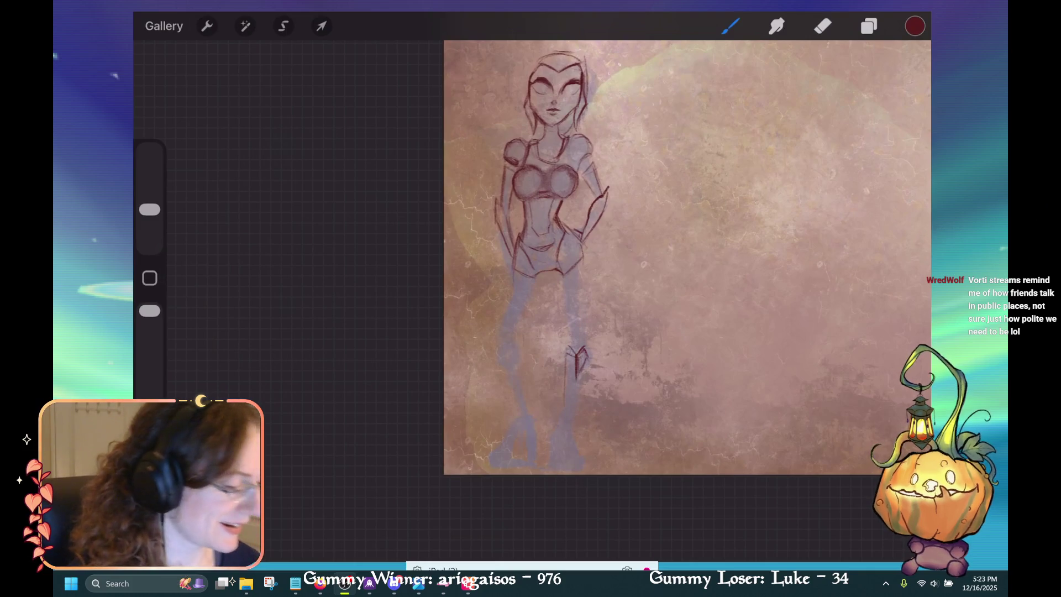
key("e")
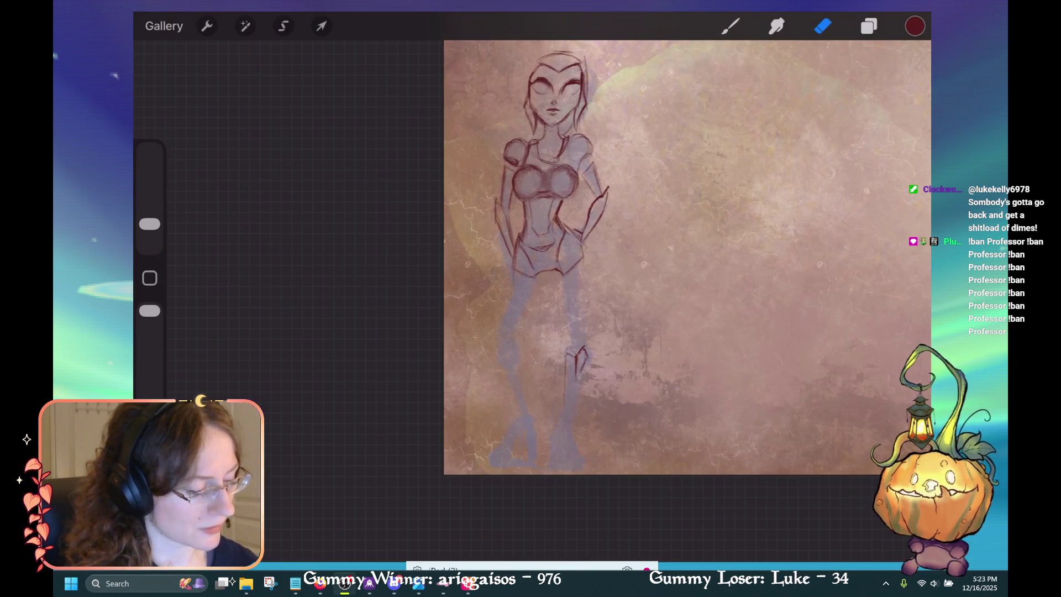
key("b")
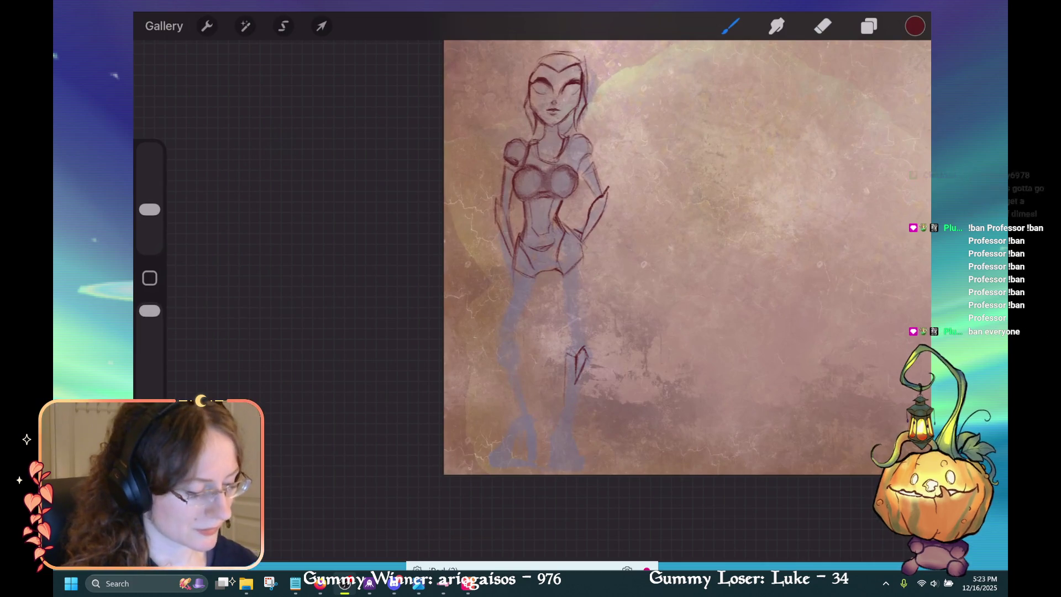
key("e")
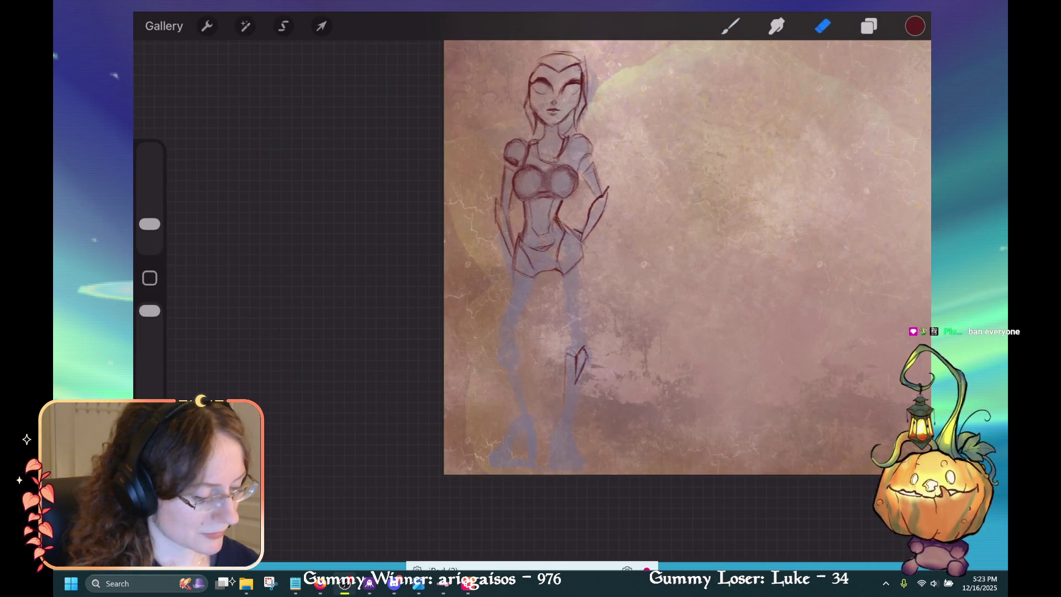
key("b")
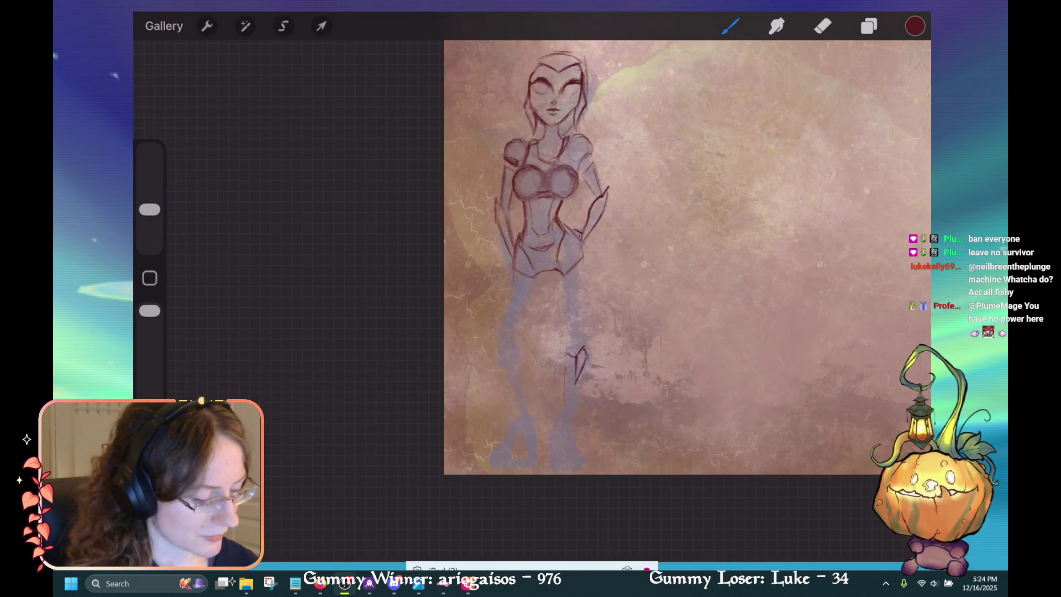
left_click_drag(563, 363, 561, 413)
Redo the shin line, then draw the boot's top edge and lower-left outline toward the foot.
key("ctrl+z")
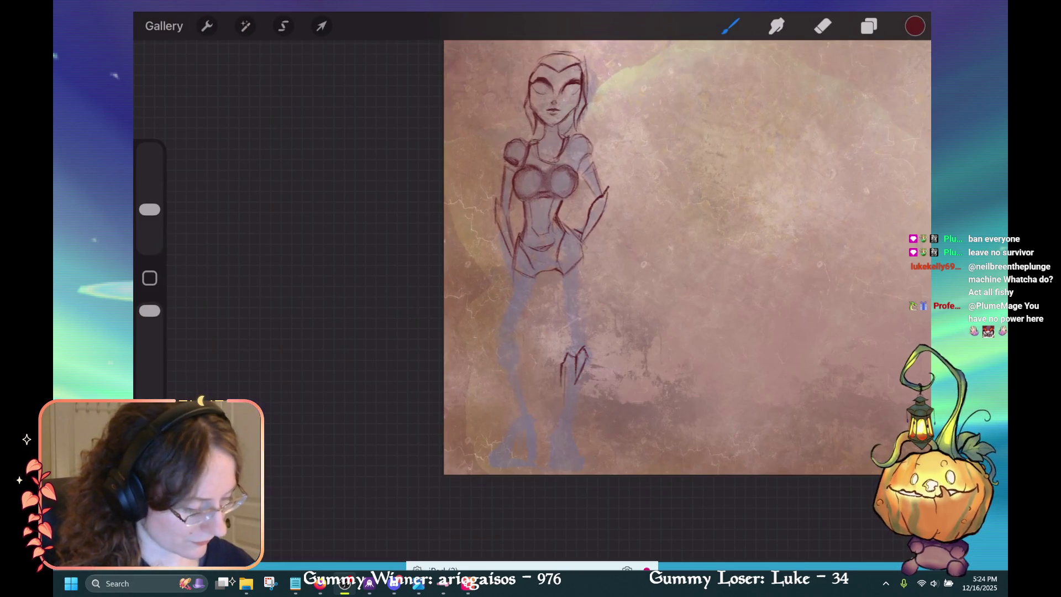
left_click_drag(561, 359, 559, 425)
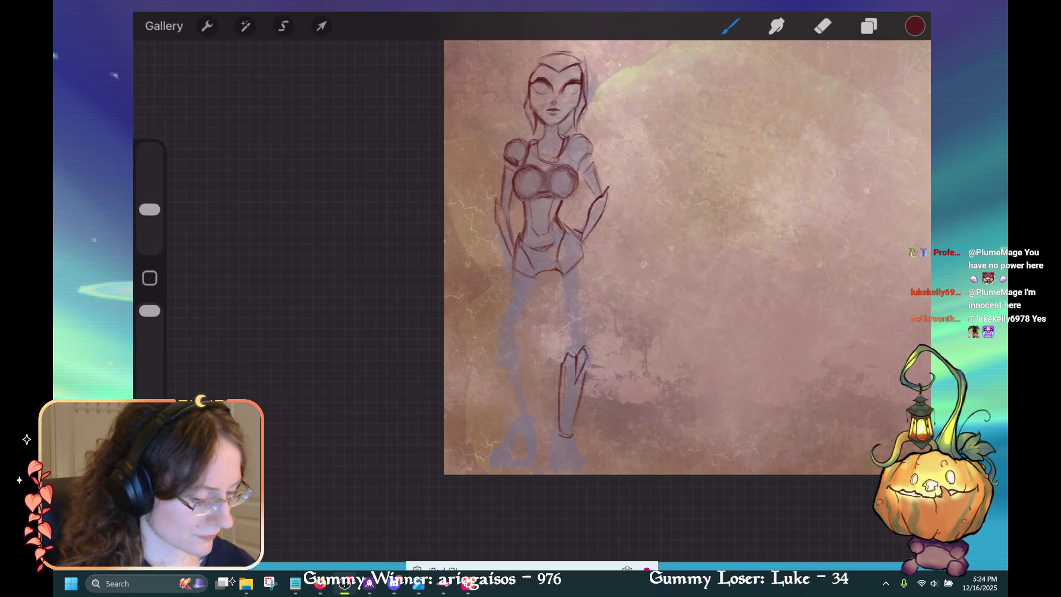
key("ctrl+z")
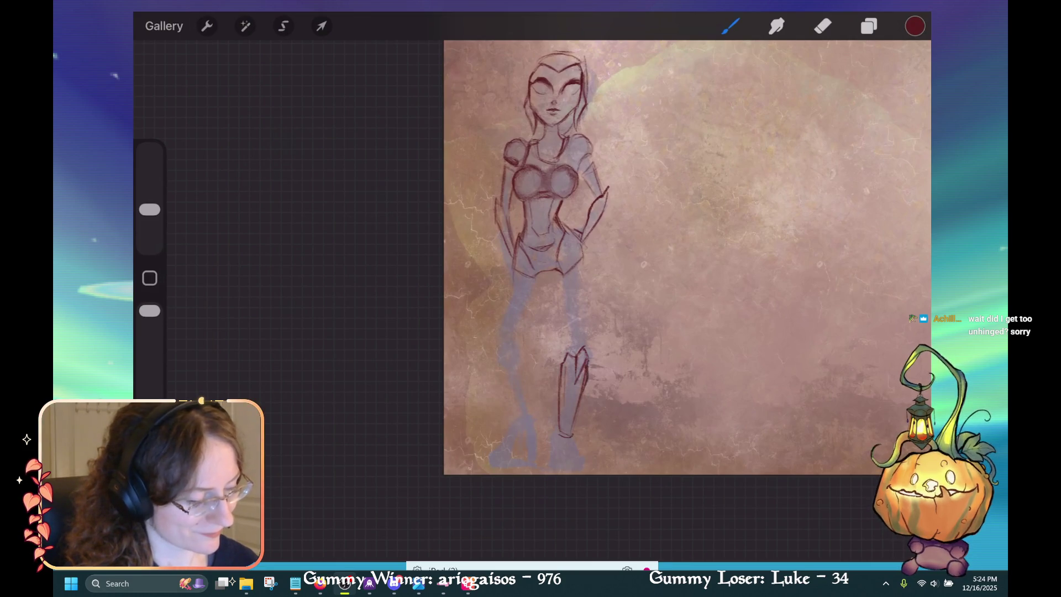
left_click(823, 26)
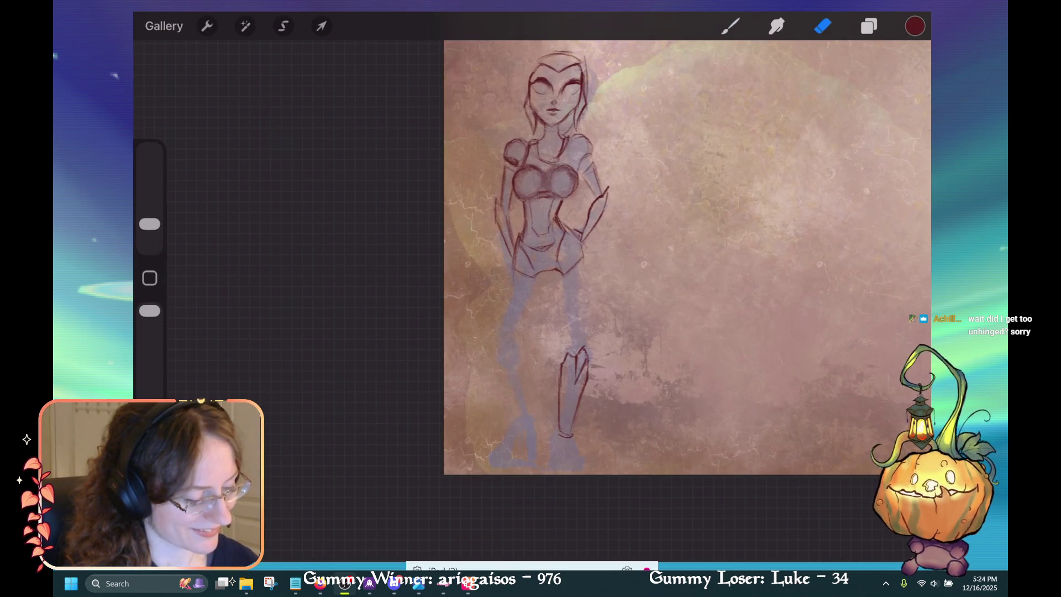
key("b")
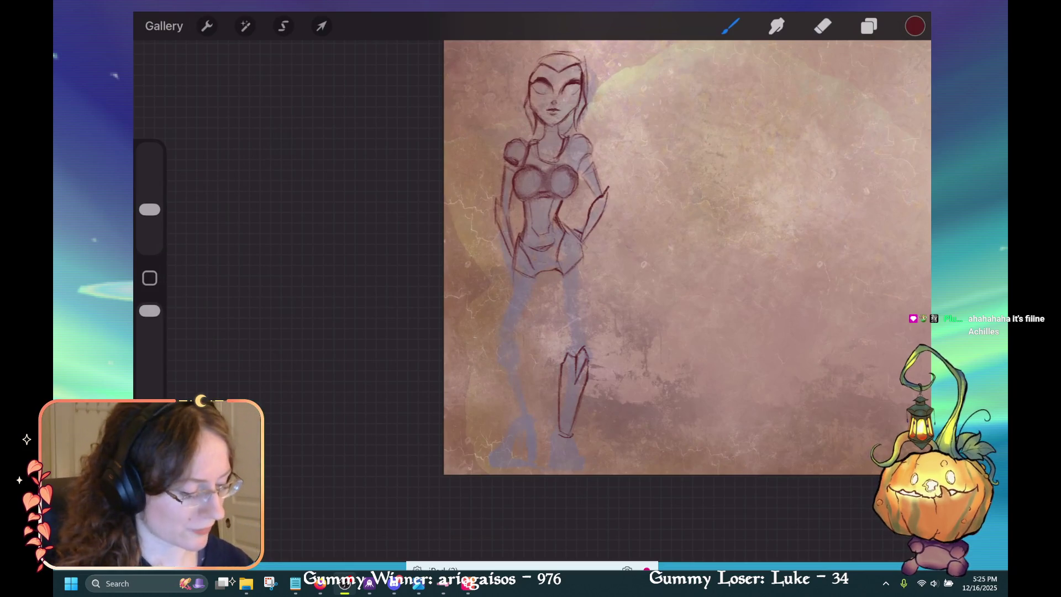
left_click_drag(557, 423, 573, 421)
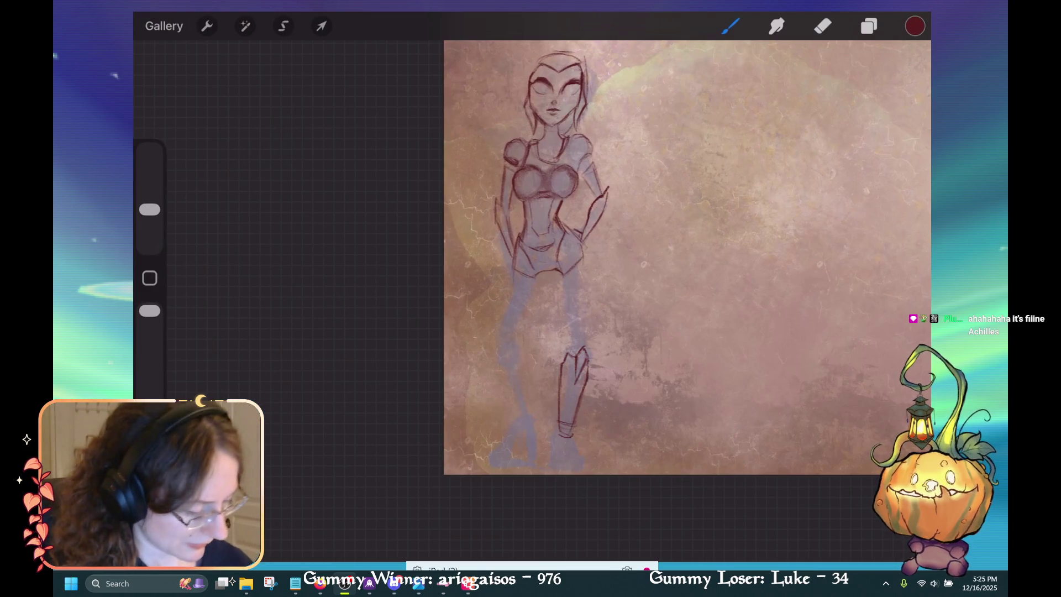
mouse_move(556, 423)
left_mouse_down()
mouse_move(548, 468)
mouse_move(580, 469)
left_mouse_up()
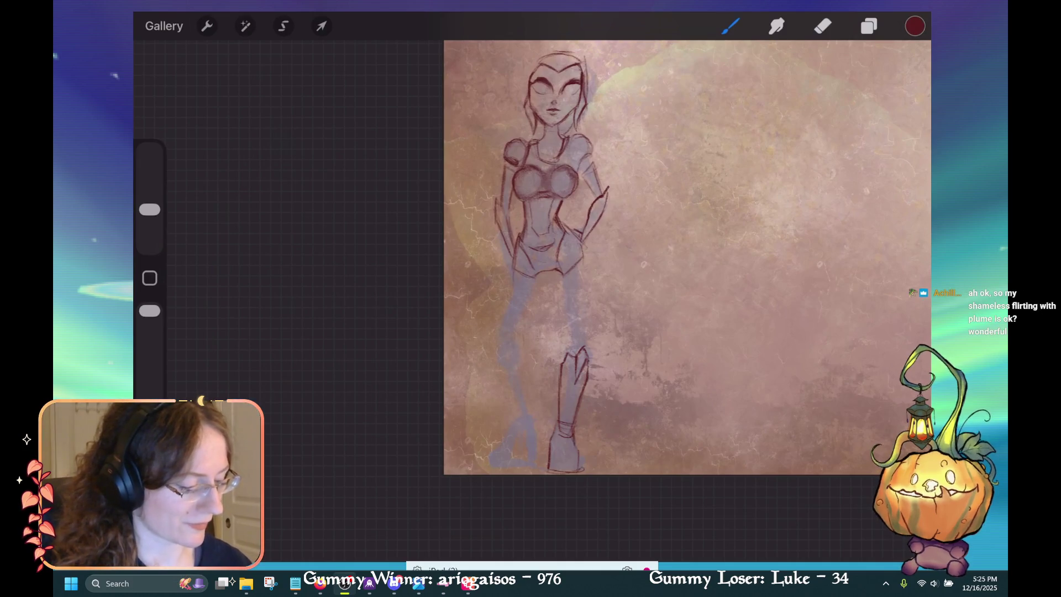
Erase stray boot lines and redraw the boot's upper-right outline.
key("e")
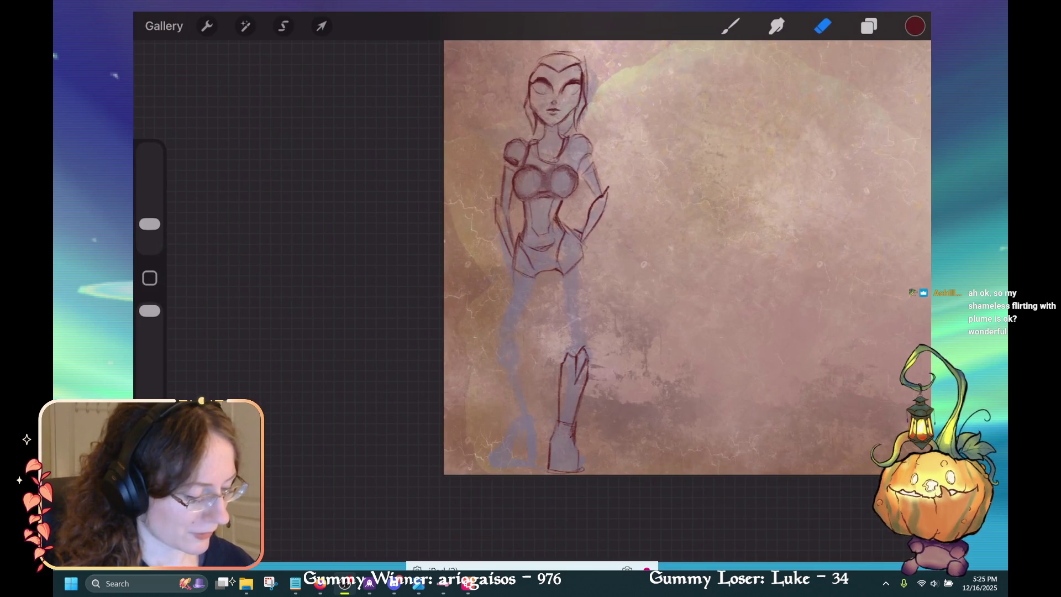
left_click_drag(572, 426, 572, 440)
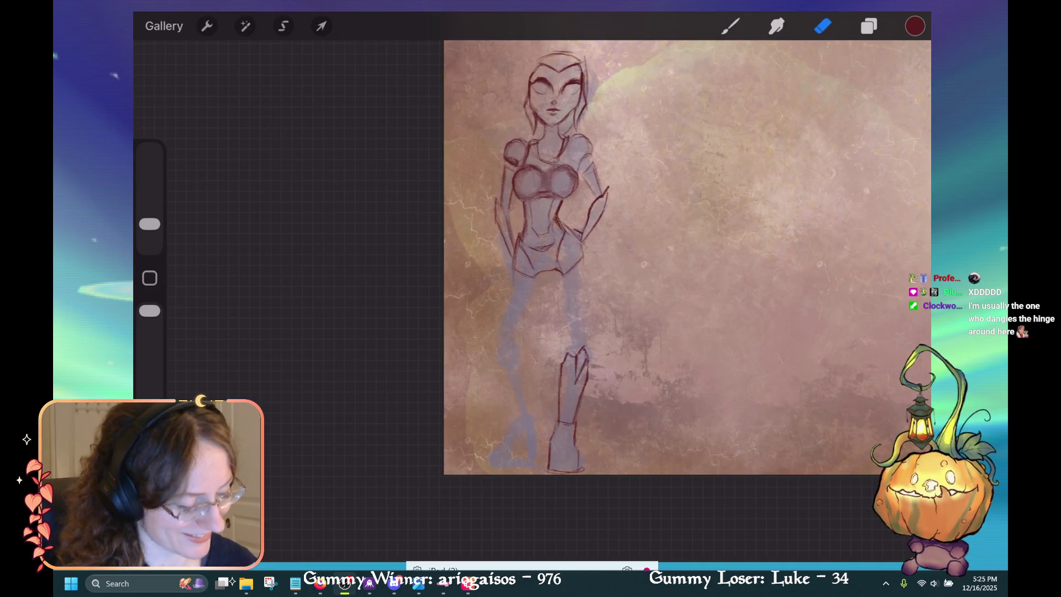
left_click_drag(585, 349, 577, 377)
left_click(730, 26)
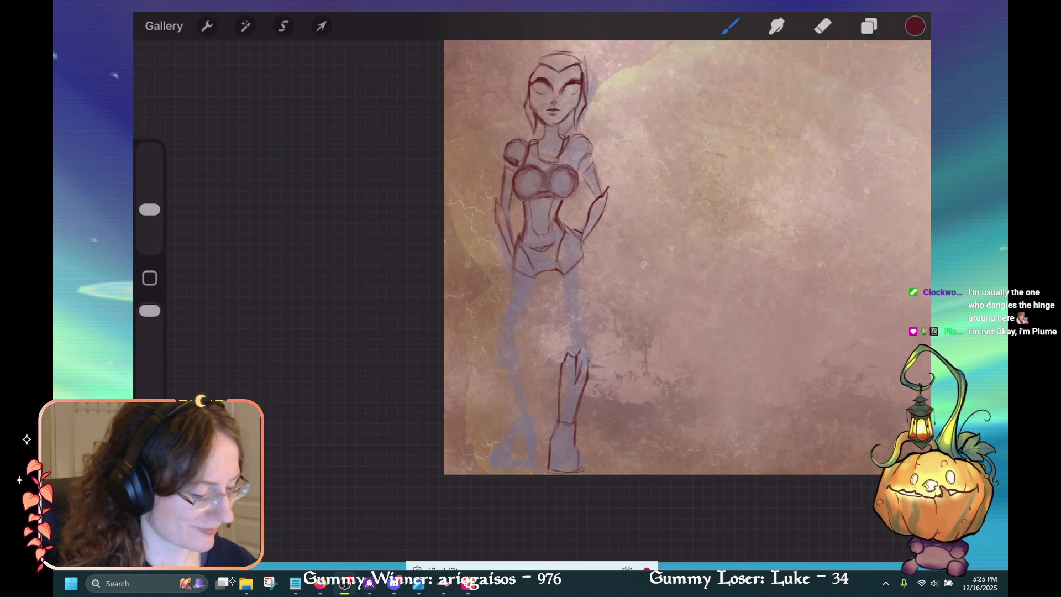
left_click_drag(584, 355, 580, 373)
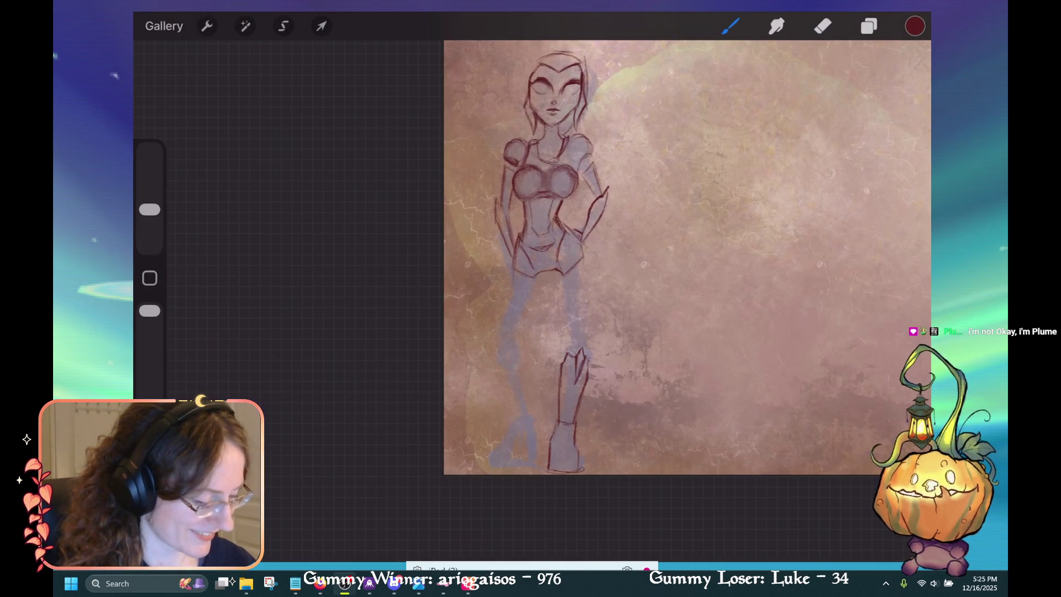
left_click_drag(586, 357, 589, 368)
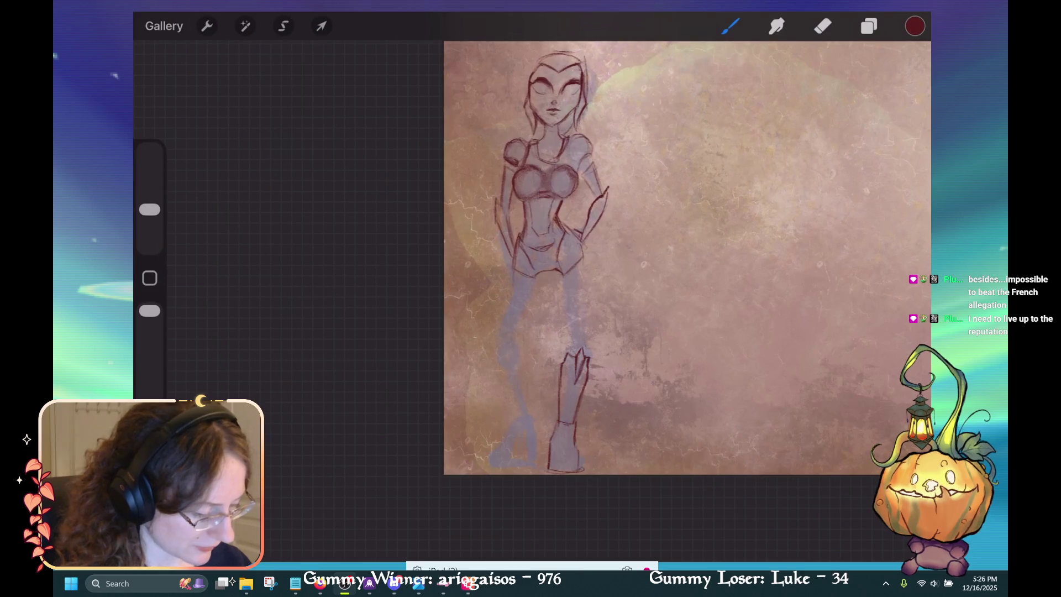
key("ctrl+z")
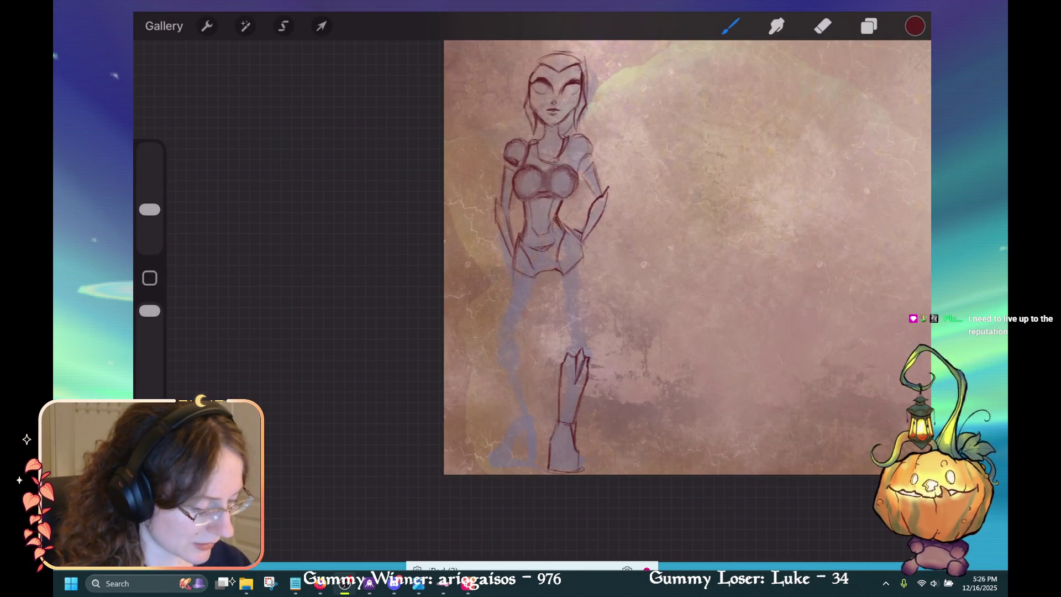
Erase a line inside the boot and start the other boot with a vertical line.
key("e")
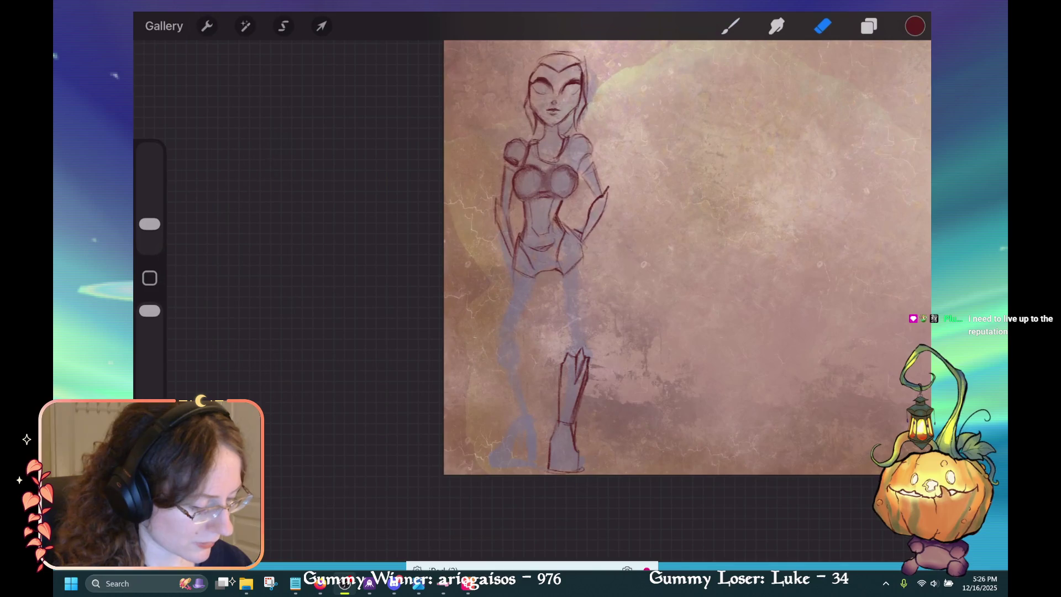
left_click_drag(582, 381, 575, 440)
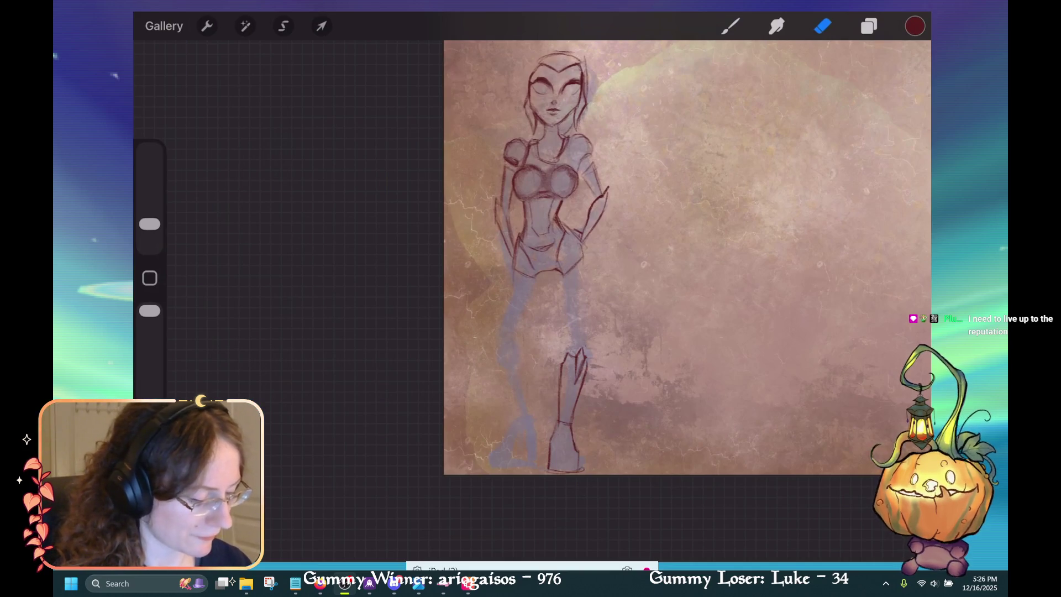
left_click(730, 26)
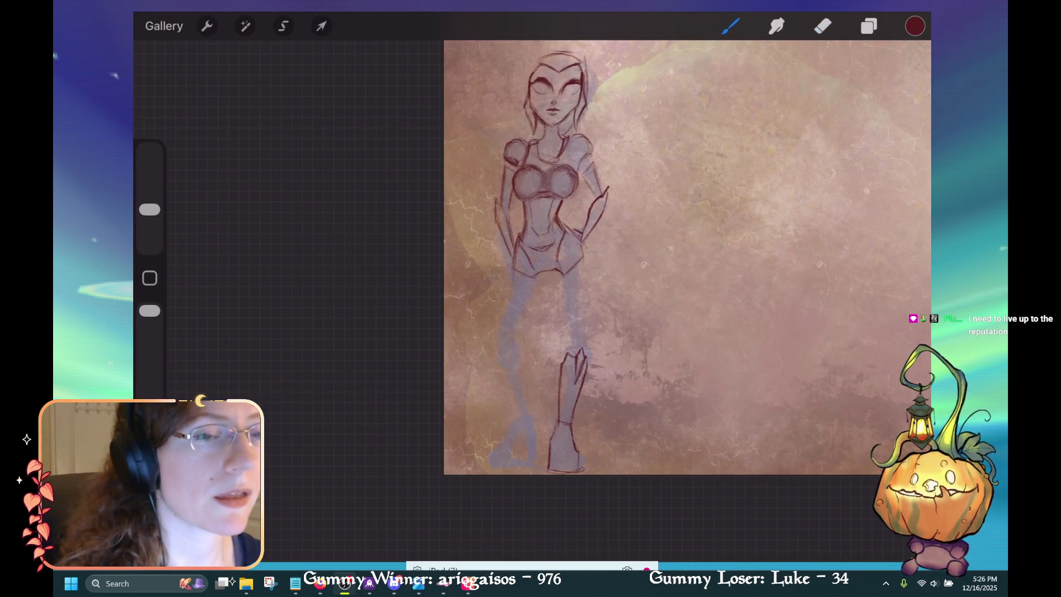
left_click_drag(533, 433, 533, 456)
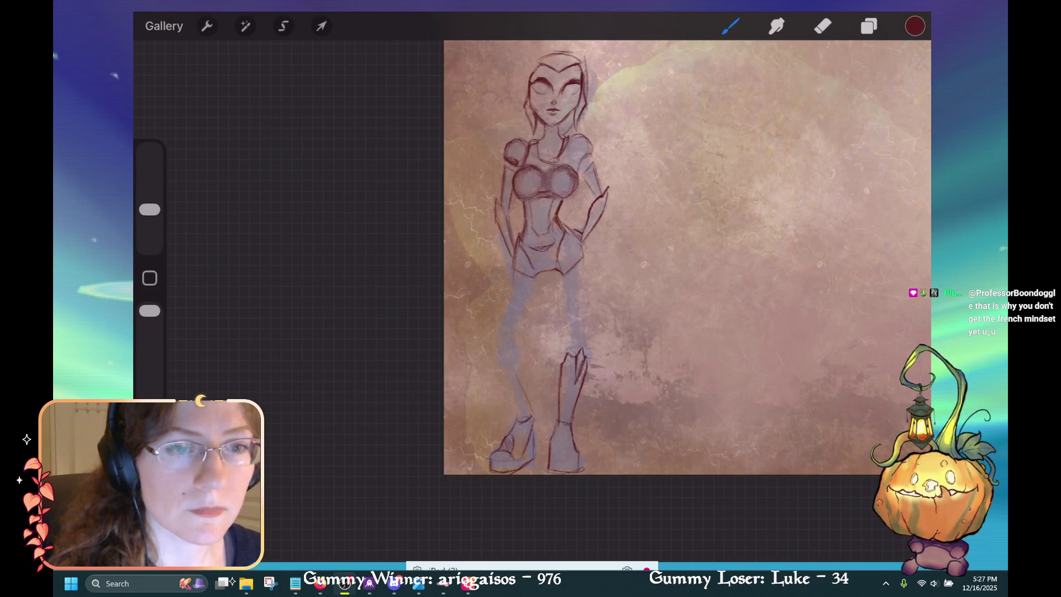
Enlarge the pencil brush to 36% and draw the outer line of the left leg.
left_click_drag(522, 376, 530, 415)
key("ctrl+z")
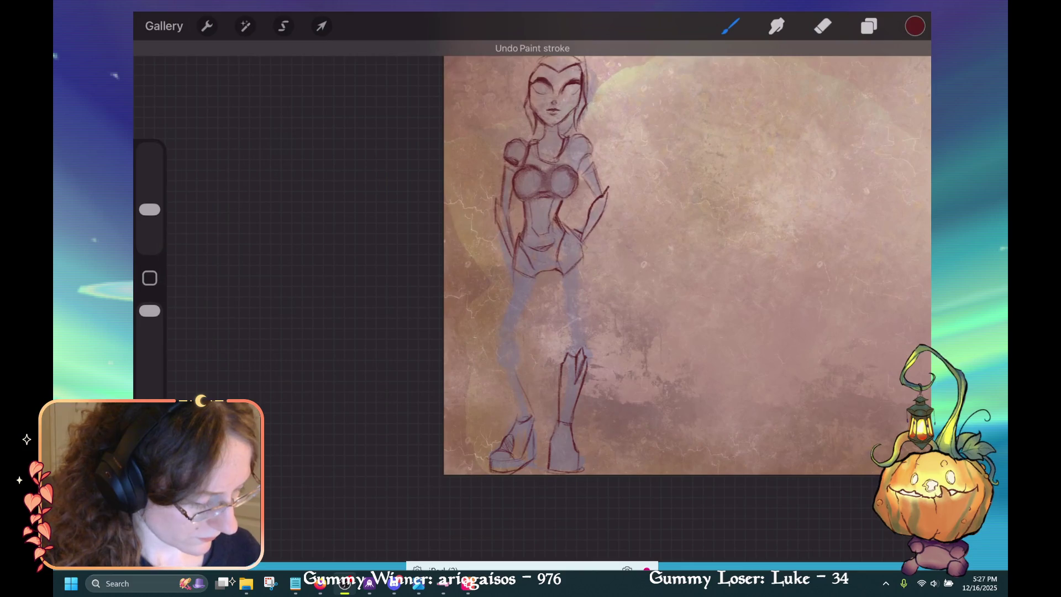
left_click_drag(525, 371, 527, 424)
left_click_drag(150, 210, 150, 187)
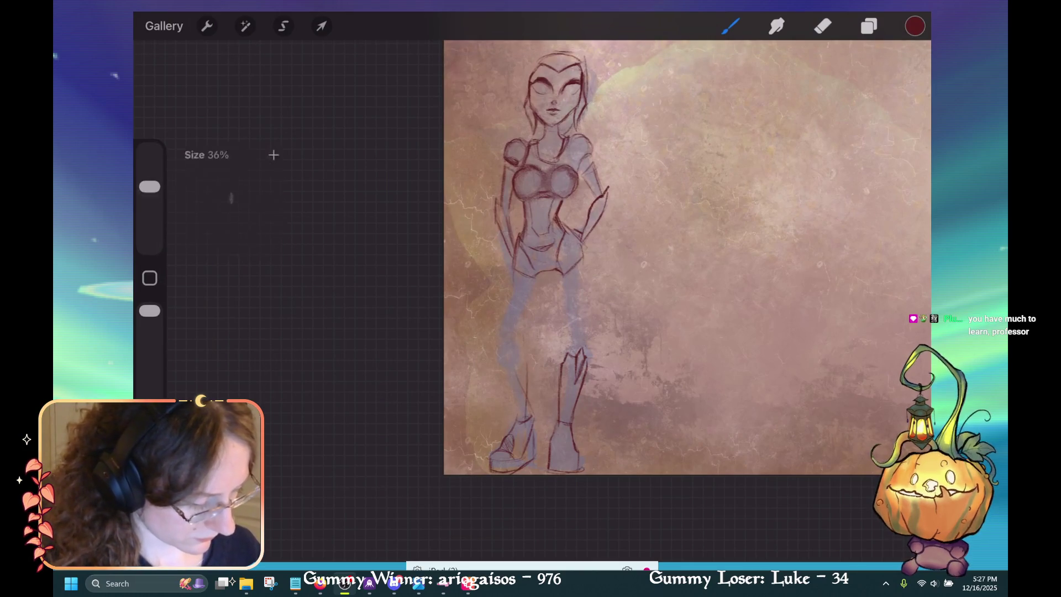
left_click_drag(528, 362, 525, 411)
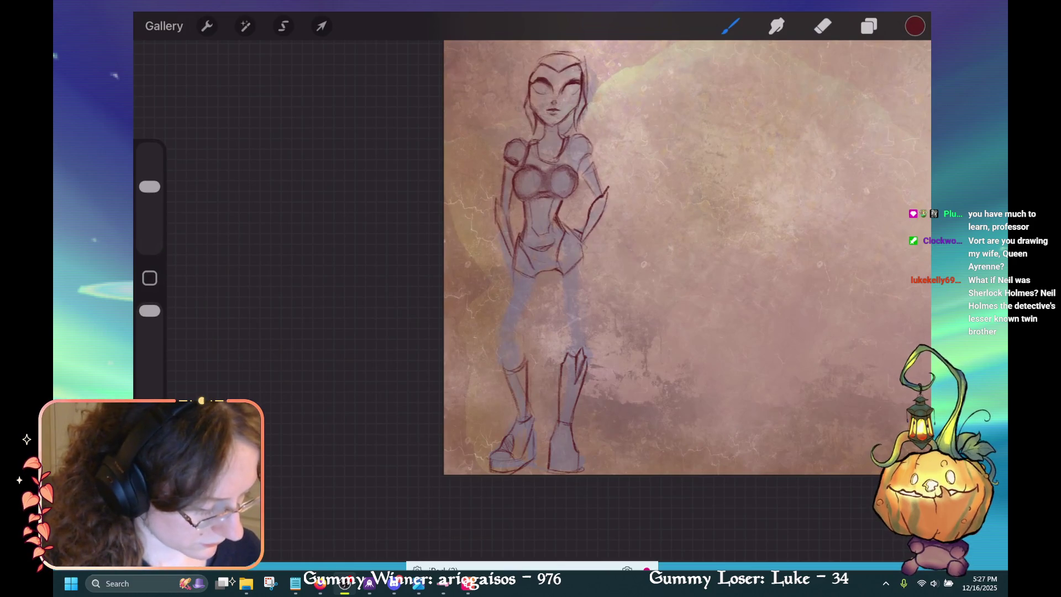
Sketch the side of the left knee and its kneecap shape.
key("e")
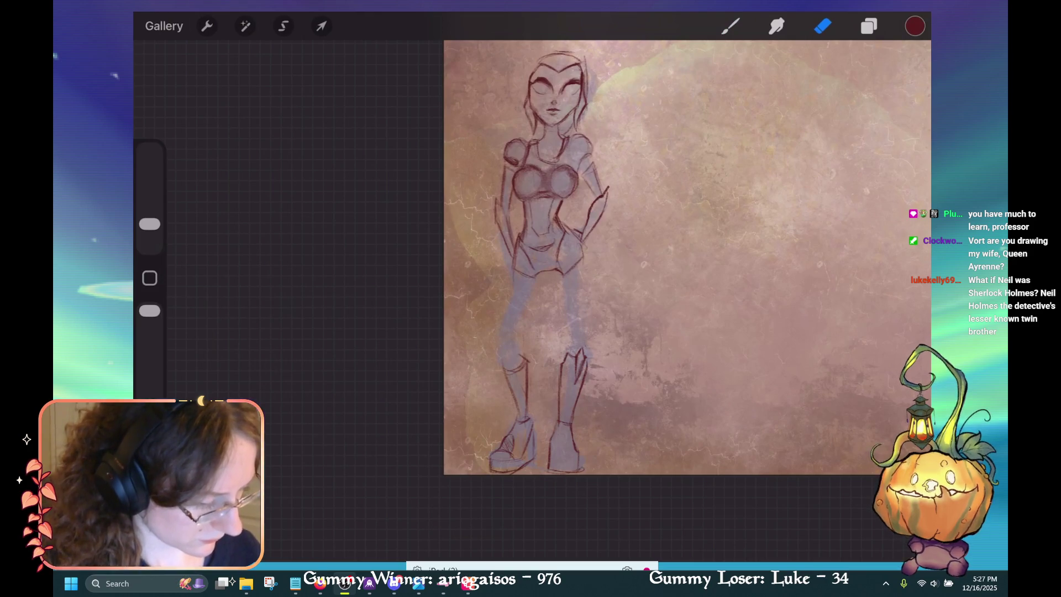
key("b")
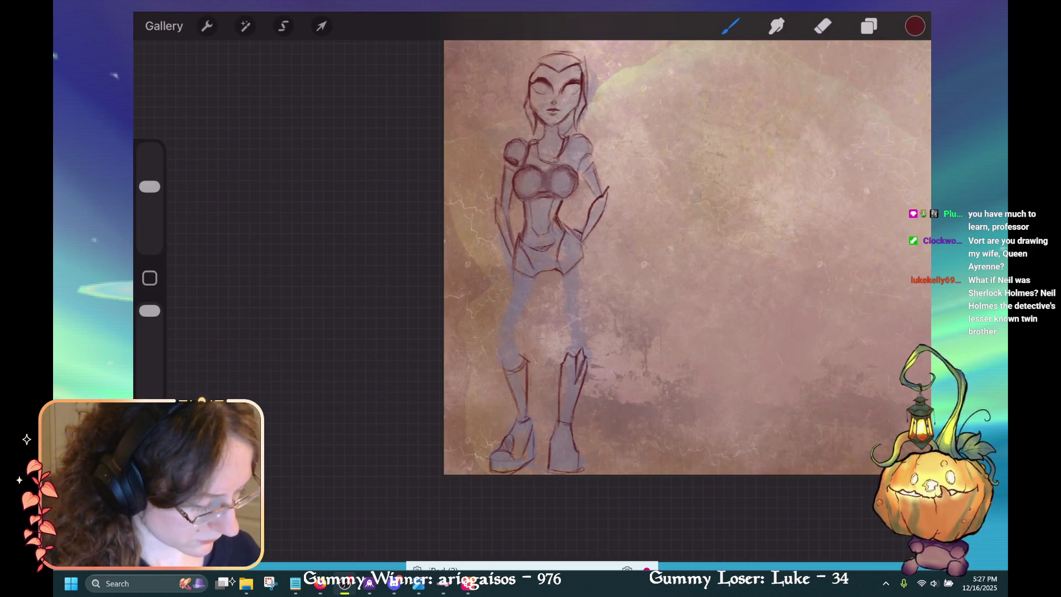
key("ctrl+z")
key("ctrl+shift+z")
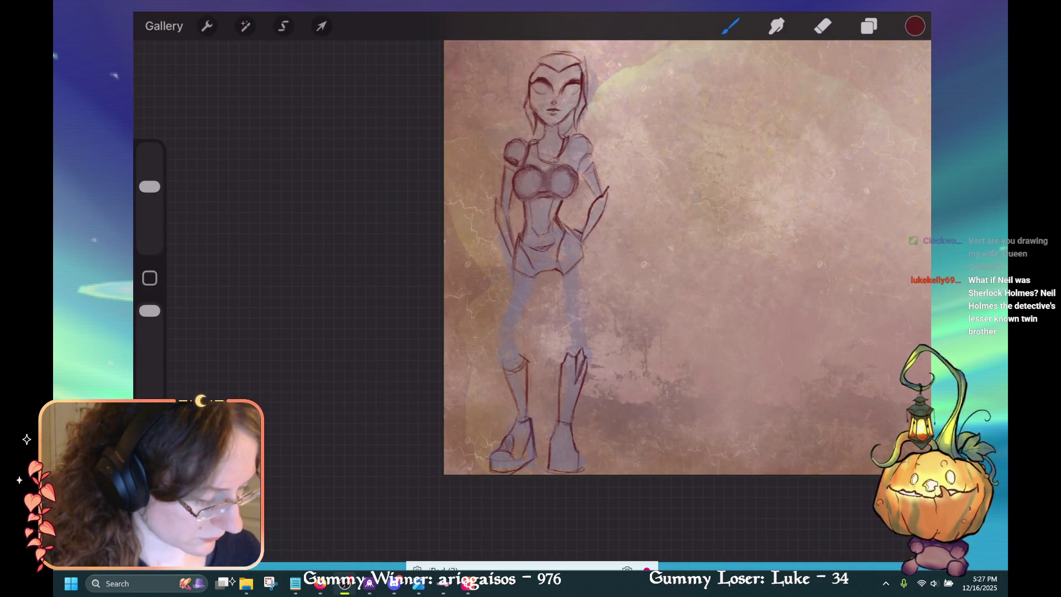
mouse_move(493, 357)
left_mouse_down()
mouse_move(506, 375)
mouse_move(507, 361)
mouse_move(508, 386)
left_mouse_up()
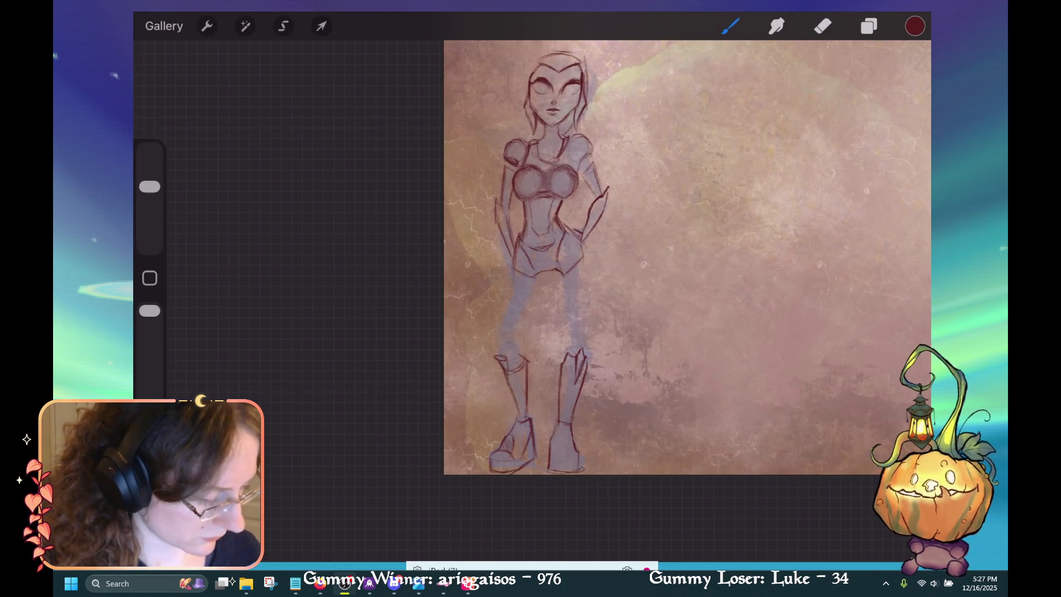
mouse_move(520, 340)
left_mouse_down()
mouse_move(516, 355)
mouse_move(505, 349)
left_mouse_up()
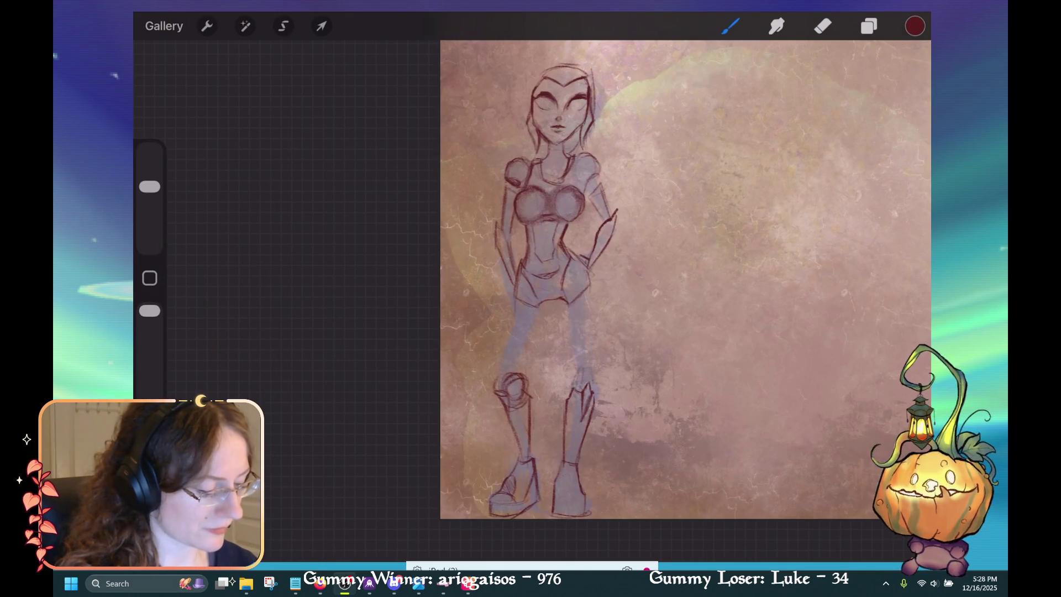
key("ctrl+z")
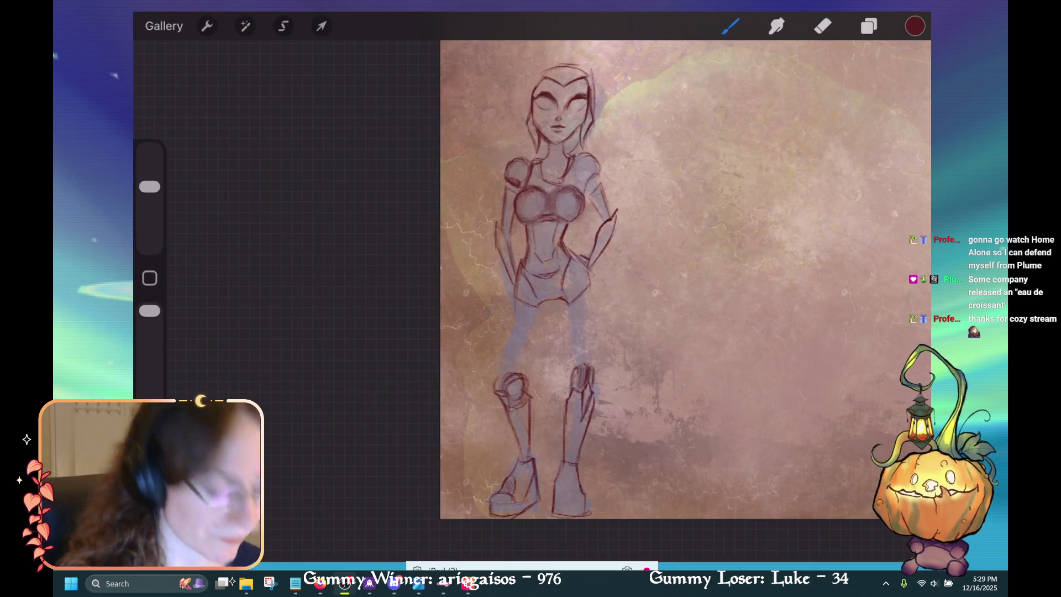
Outline the right kneecap top, the outer right thigh and the right hip.
left_click_drag(572, 362, 593, 357)
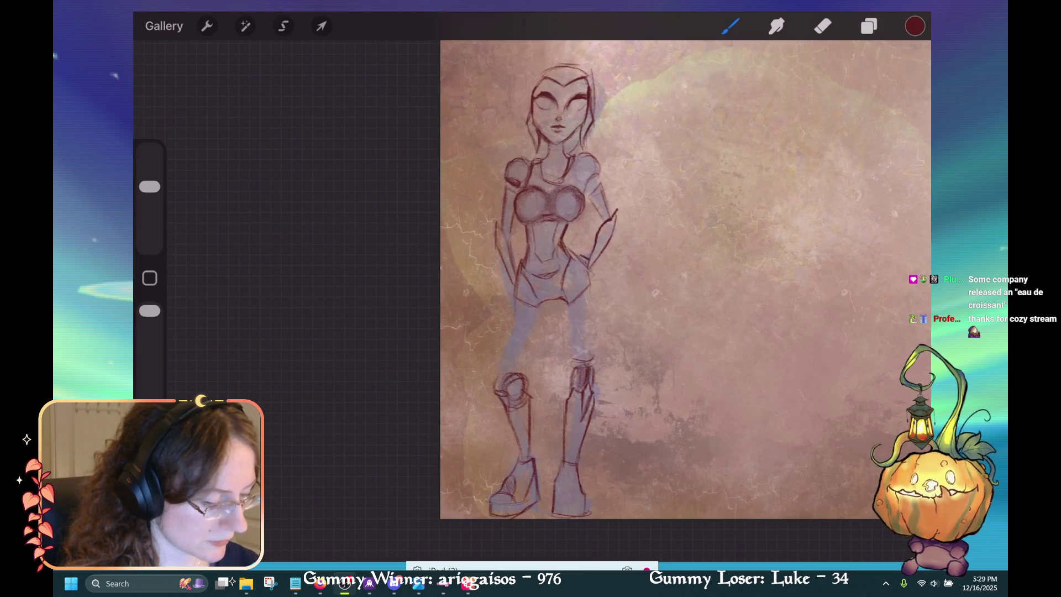
left_click_drag(595, 301, 590, 358)
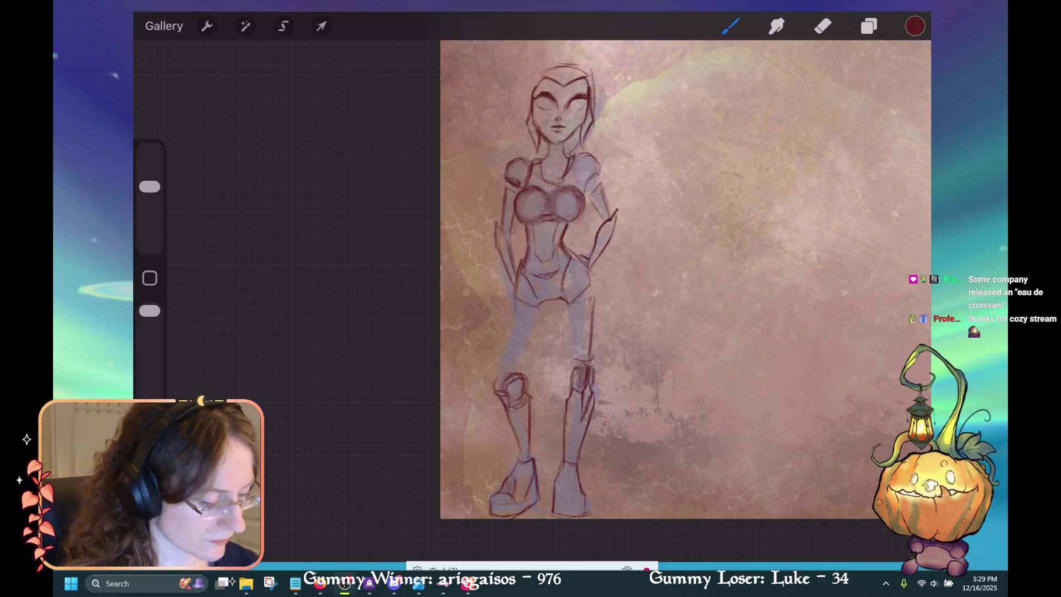
mouse_move(592, 297)
left_mouse_down()
mouse_move(567, 308)
mouse_move(569, 359)
left_mouse_up()
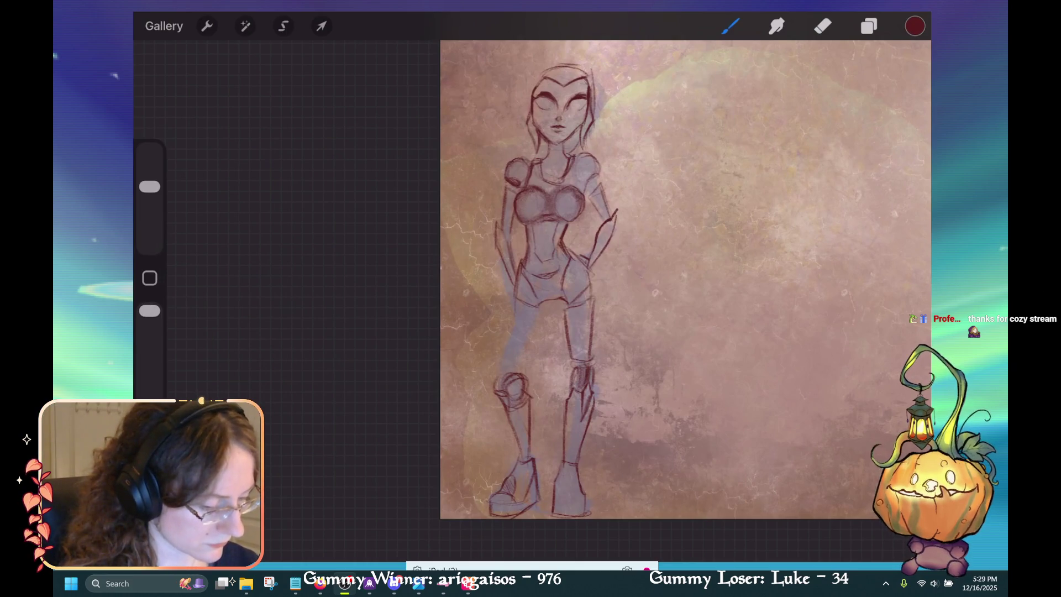
mouse_move(595, 289)
left_mouse_down()
mouse_move(540, 321)
mouse_move(522, 316)
mouse_move(541, 326)
mouse_move(496, 365)
left_mouse_up()
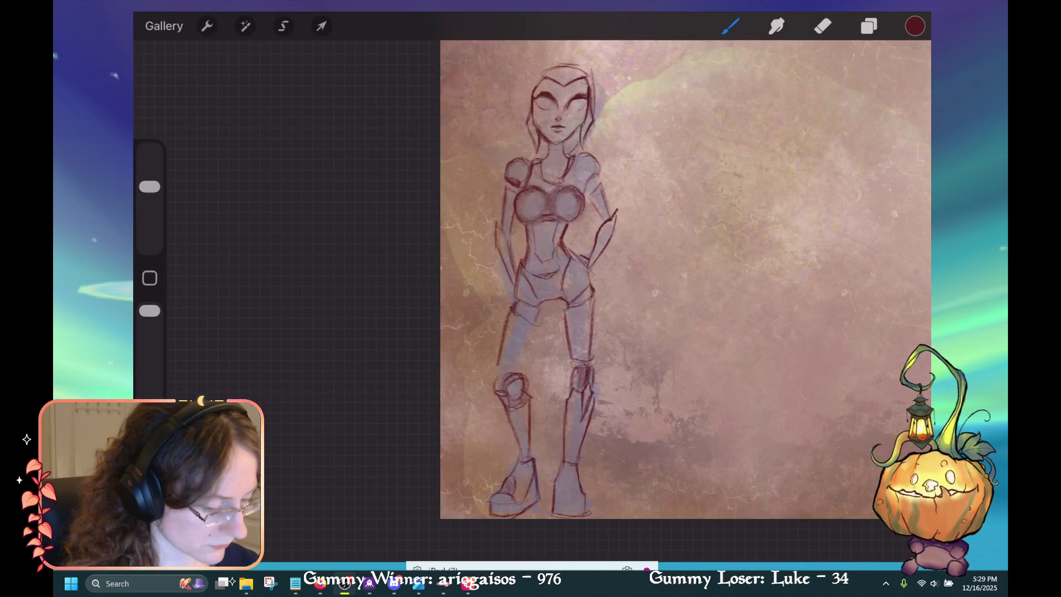
Draw the left hip and thigh lines, briefly erasing a hip mark.
left_click_drag(545, 307, 525, 353)
mouse_move(511, 313)
left_mouse_down()
mouse_move(538, 307)
mouse_move(529, 320)
mouse_move(536, 305)
left_mouse_up()
left_click(822, 26)
left_click(730, 26)
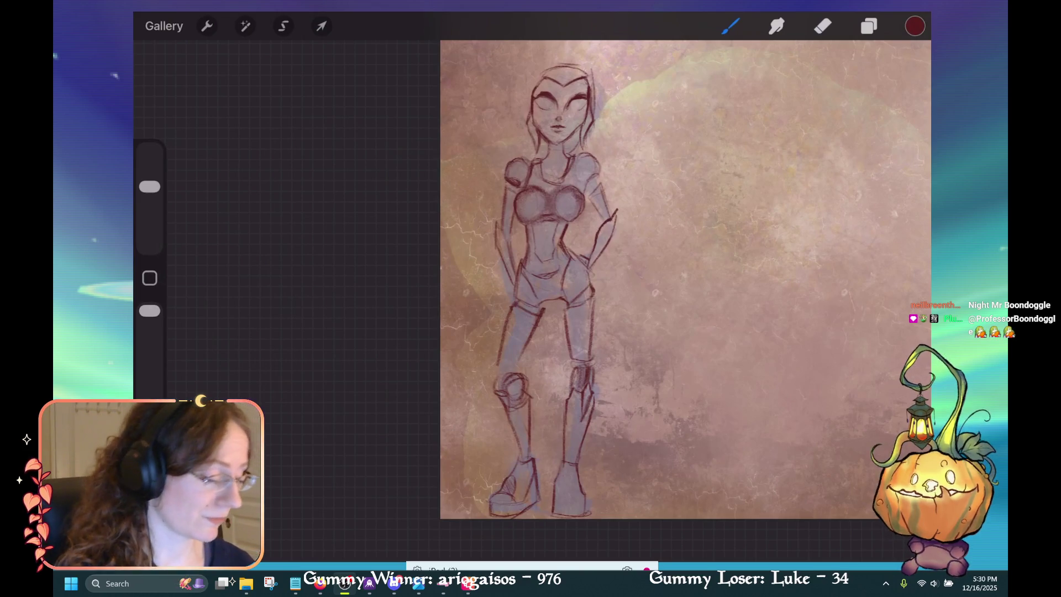
Adjust the canvas zoom around the figure's hip.
scroll(685, 299, "up", 3)
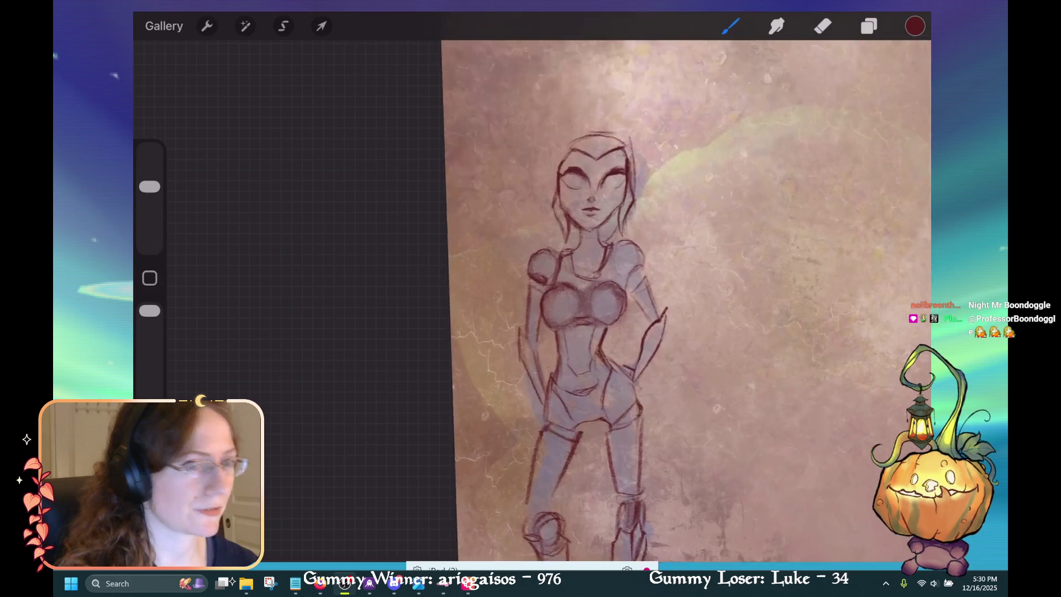
scroll(657, 298, "up", 2)
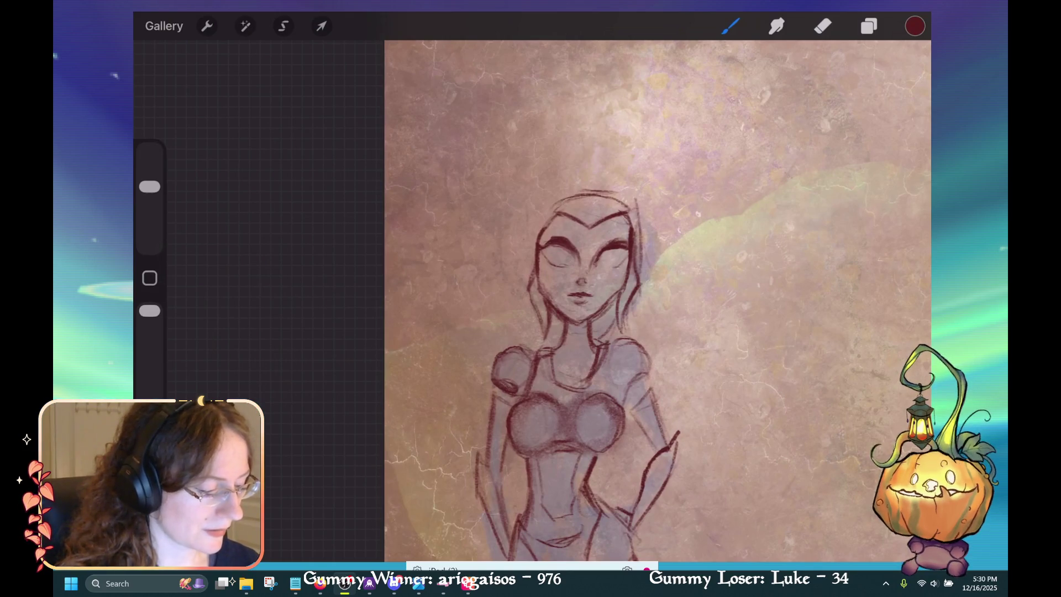
left_click_drag(585, 287, 663, 310)
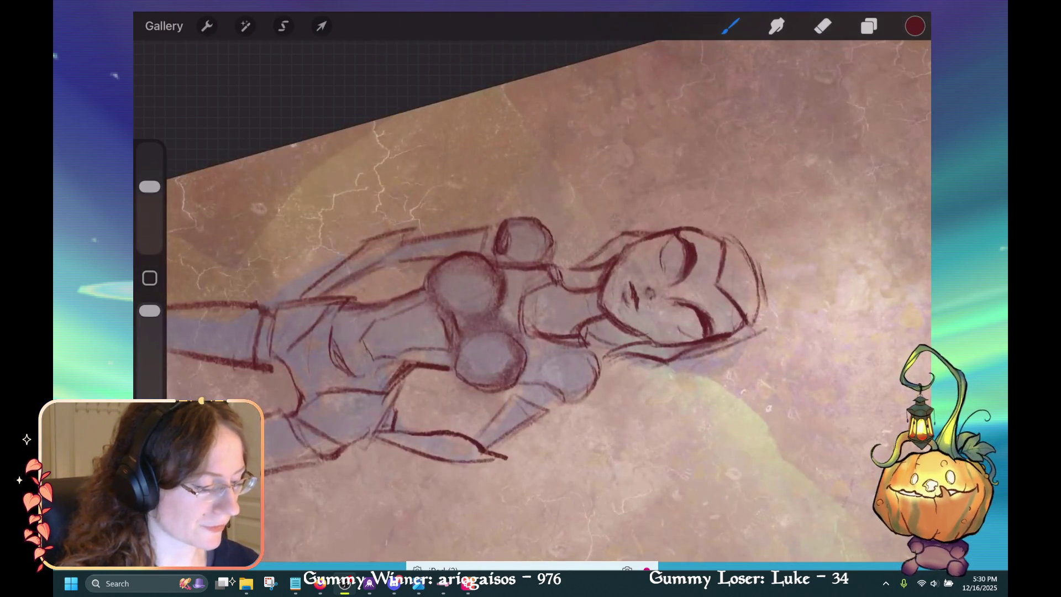
left_click(823, 26)
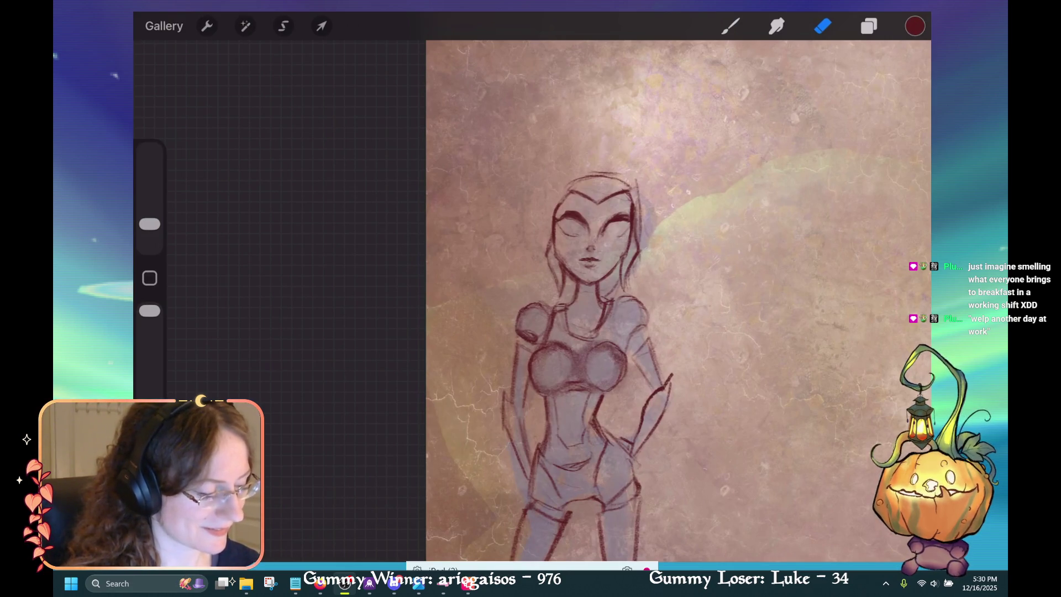
key("b")
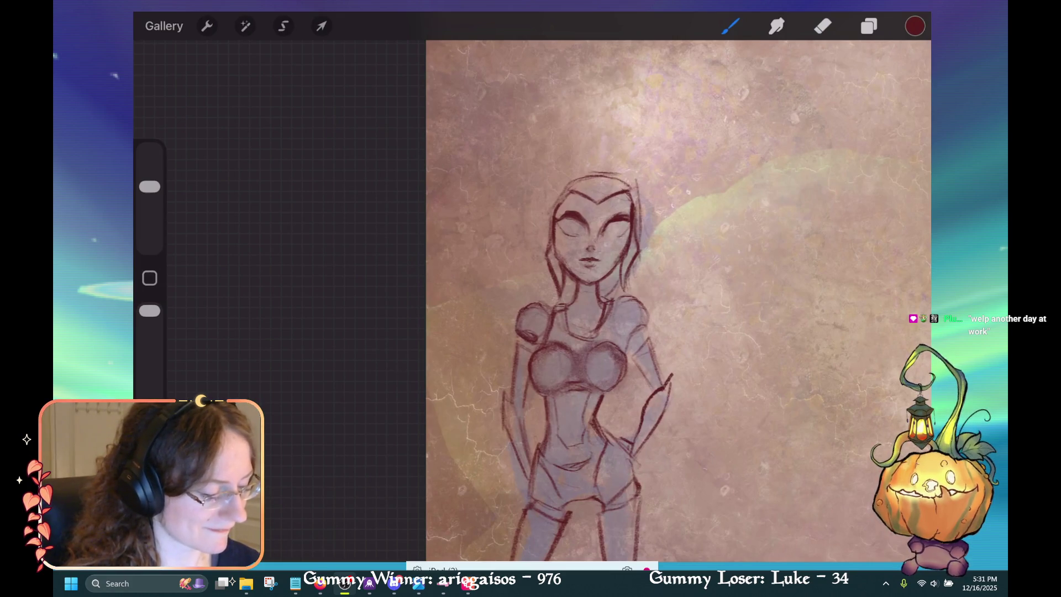
key("ctrl+z")
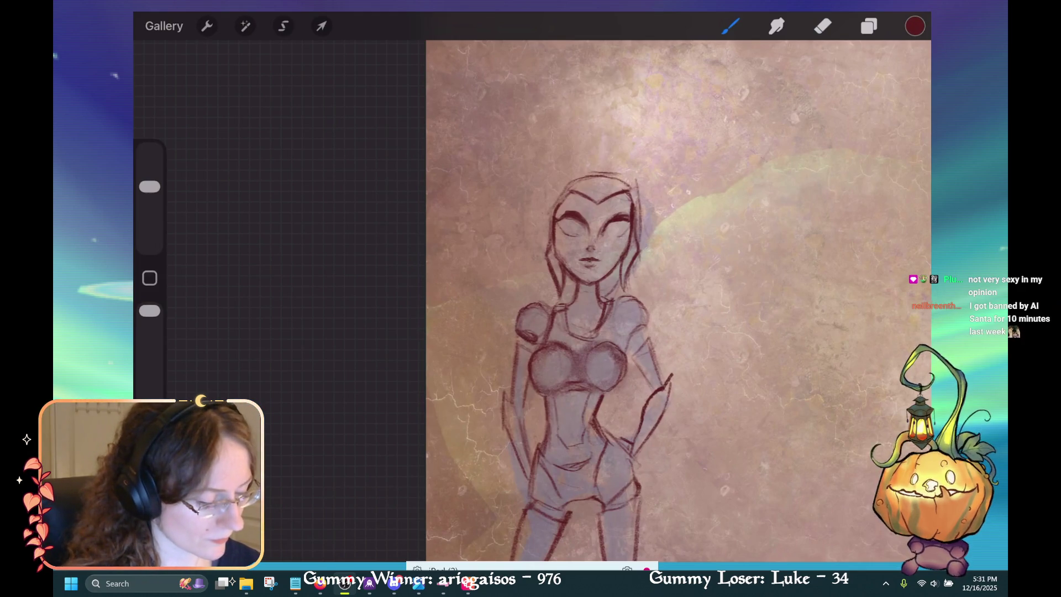
left_click_drag(554, 279, 553, 305)
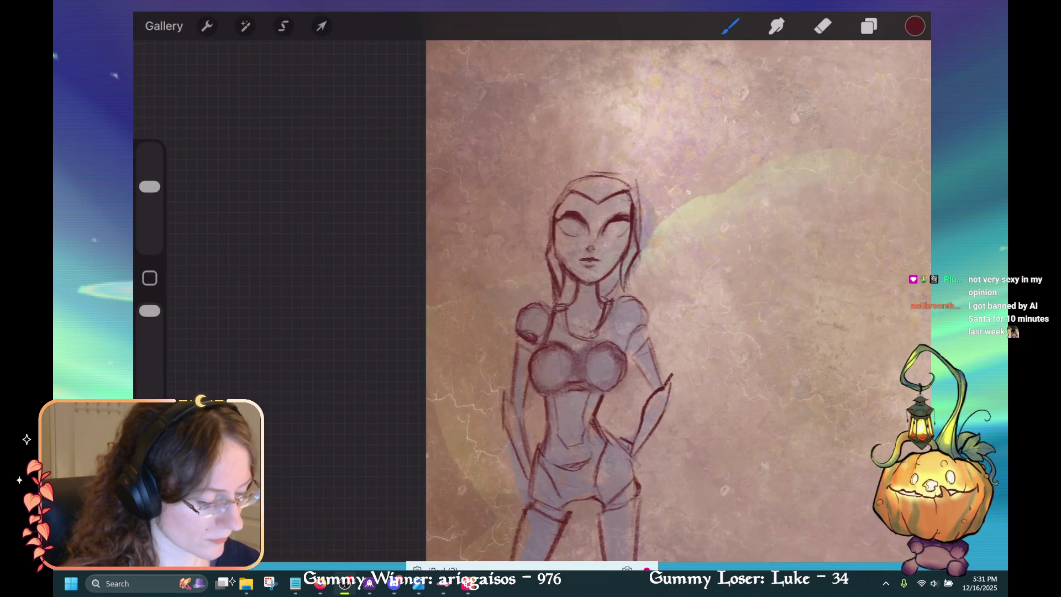
key("ctrl+z")
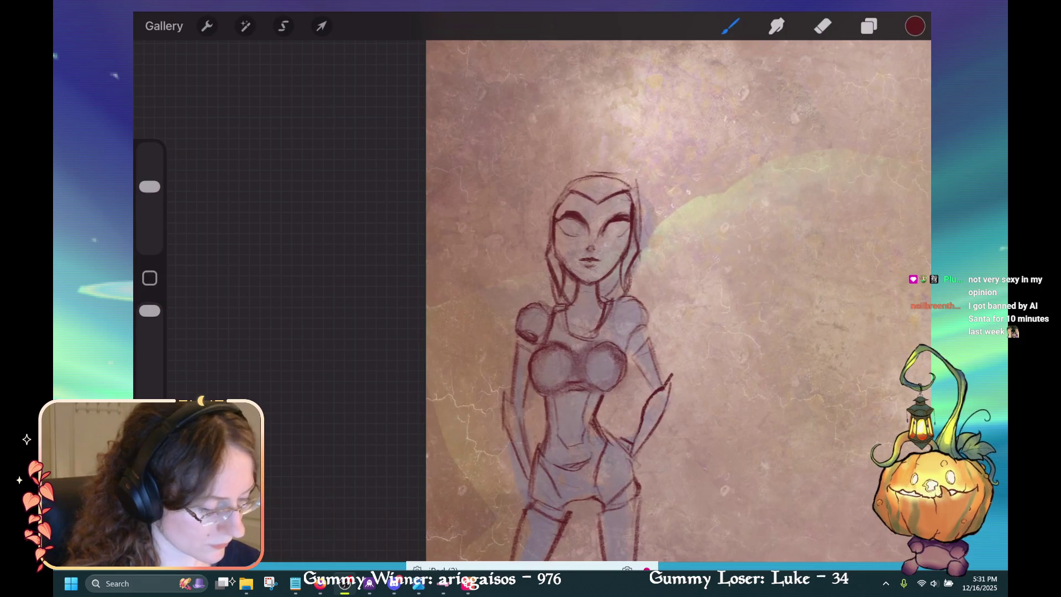
key("ctrl+z")
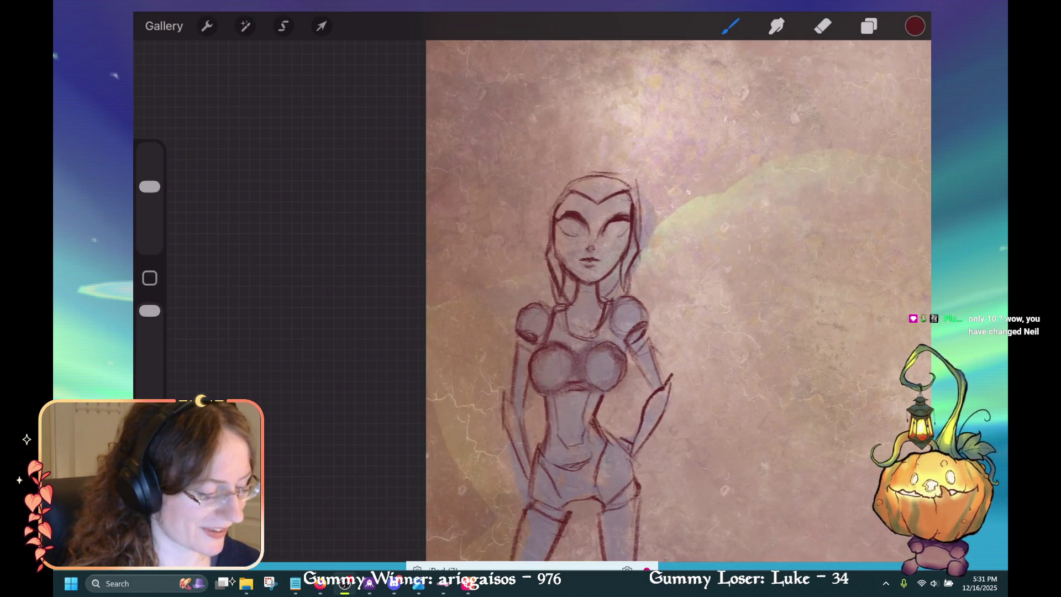
key("e")
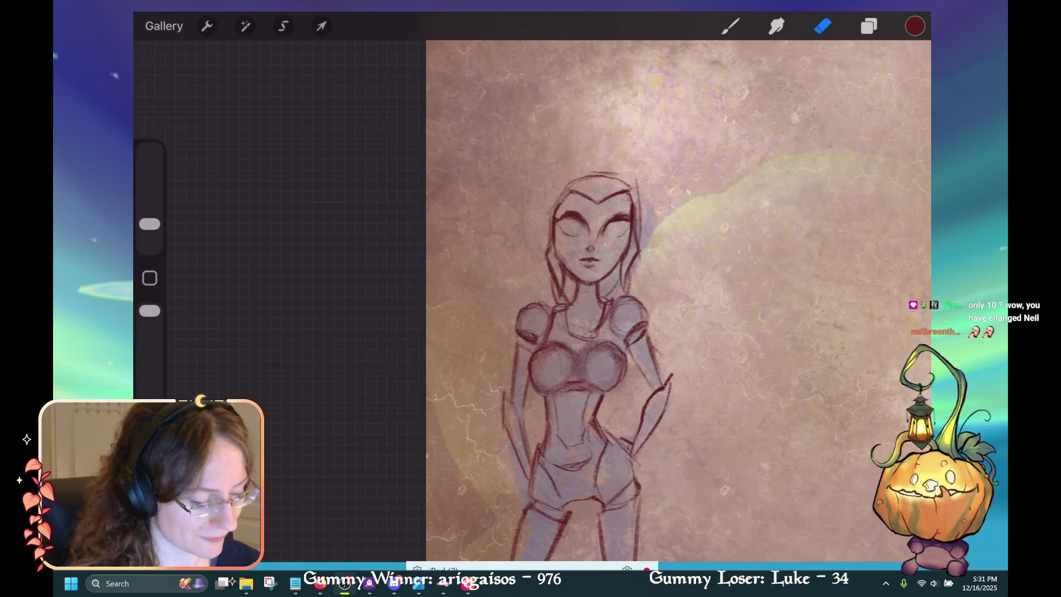
key("b")
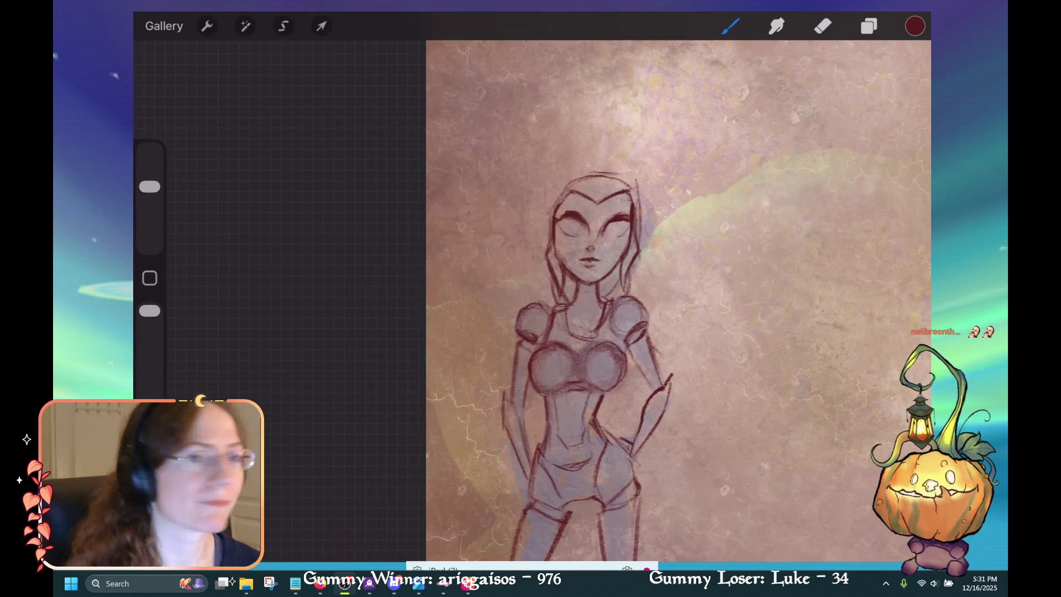
scroll(678, 301, "down", 3)
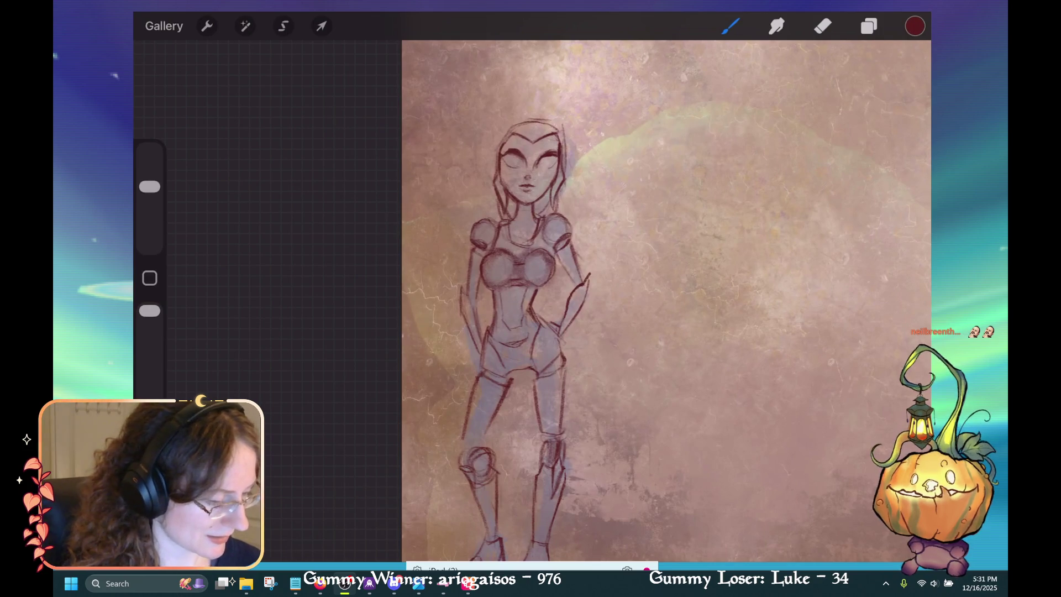
Switch the drawing colour to black from the colour palettes.
left_click(914, 26)
scroll(799, 304, "up", 5)
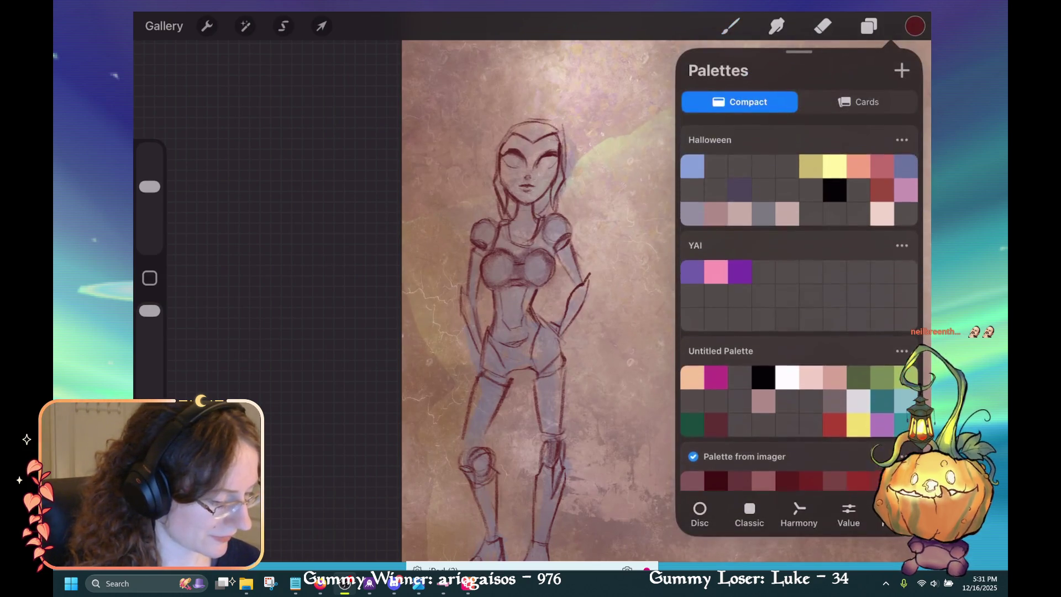
left_click(763, 313)
left_click(730, 26)
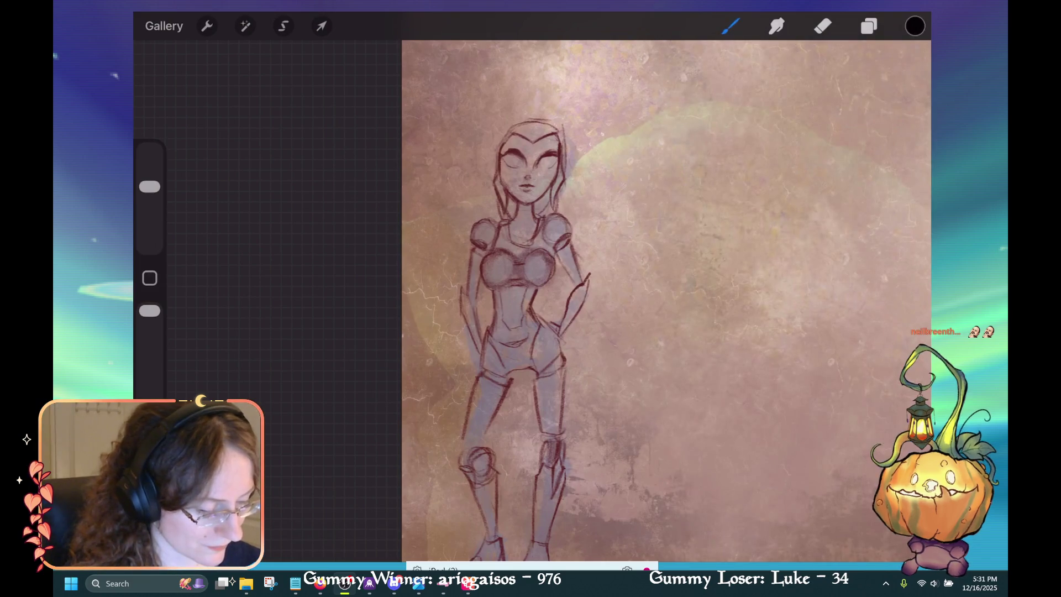
Block in black across the upper chest armor up toward the neck.
mouse_move(522, 265)
left_mouse_down()
mouse_move(516, 246)
mouse_move(505, 274)
left_mouse_up()
scroll(531, 299, "up", 3)
key("ctrl+z")
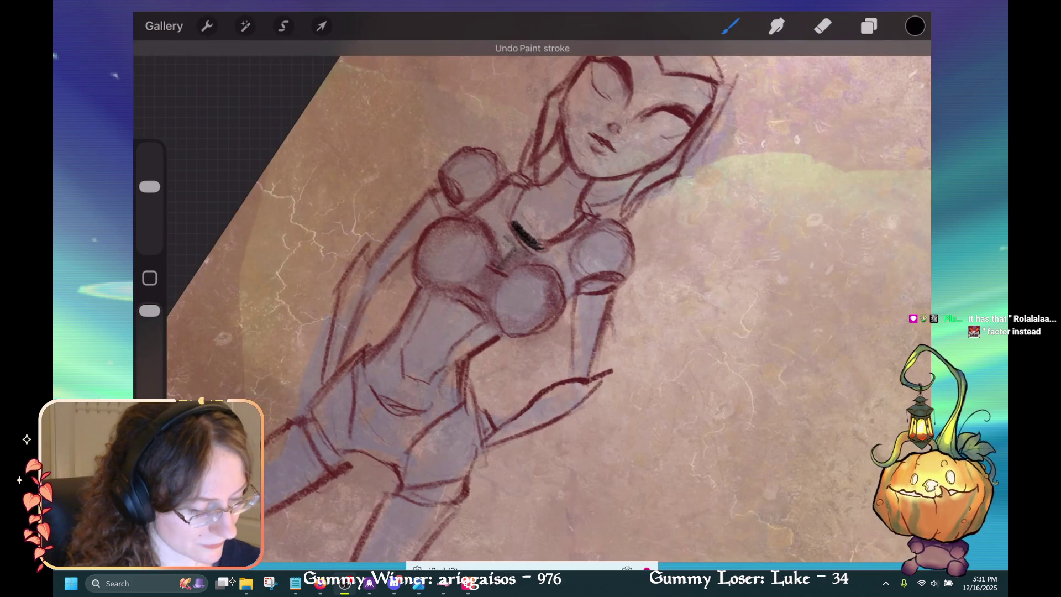
mouse_move(519, 232)
left_mouse_down()
mouse_move(498, 268)
mouse_move(495, 187)
mouse_move(489, 207)
mouse_move(464, 214)
mouse_move(497, 191)
left_mouse_up()
left_click_drag(497, 276, 497, 293)
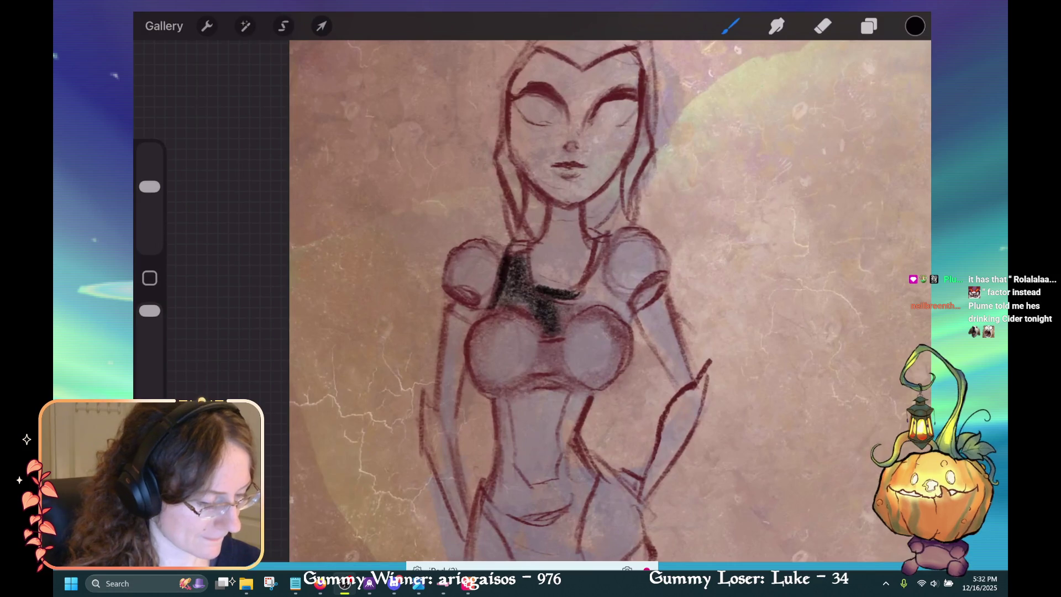
mouse_move(504, 255)
left_mouse_down()
mouse_move(536, 242)
mouse_move(525, 278)
left_mouse_up()
left_click_drag(507, 246, 517, 279)
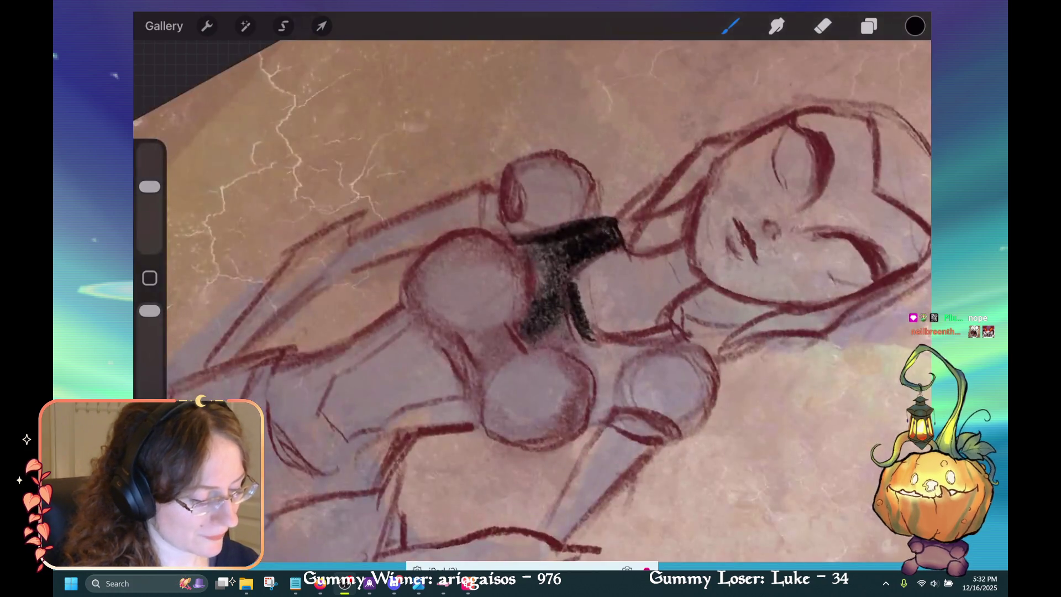
Extend the black fill over the chest armor, below the bust and along the right strap.
mouse_move(572, 268)
left_mouse_down()
mouse_move(587, 338)
mouse_move(602, 348)
left_mouse_up()
left_click_drag(585, 312, 602, 345)
mouse_move(575, 259)
left_mouse_down()
mouse_move(536, 326)
mouse_move(525, 309)
mouse_move(517, 358)
left_mouse_up()
left_click_drag(531, 315, 506, 352)
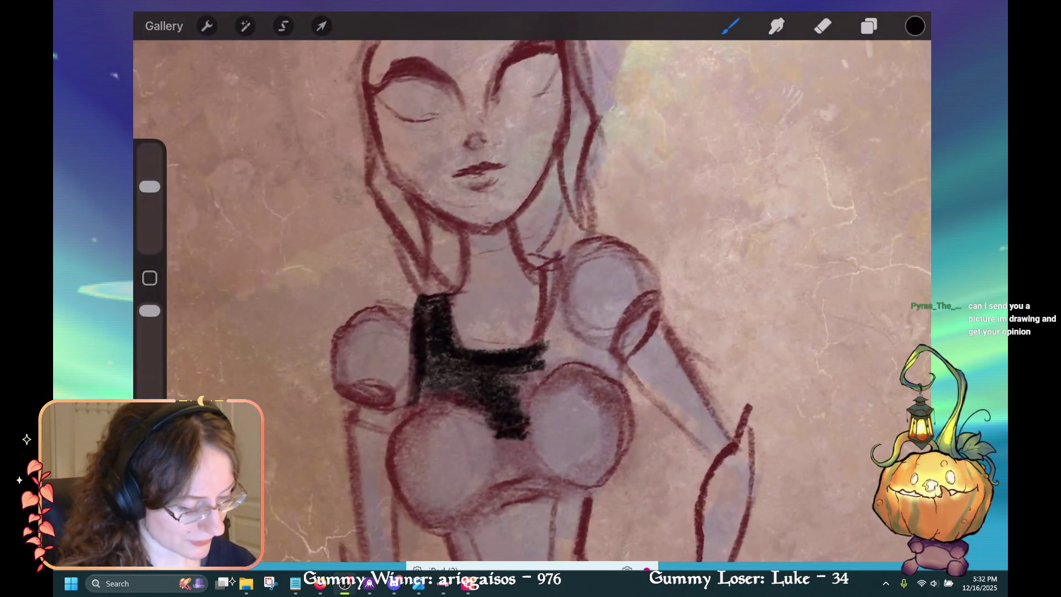
mouse_move(495, 413)
left_mouse_down()
mouse_move(486, 445)
mouse_move(476, 442)
left_mouse_up()
left_click_drag(531, 392, 525, 437)
mouse_move(555, 356)
left_mouse_down()
mouse_move(525, 409)
mouse_move(541, 375)
mouse_move(511, 392)
left_mouse_up()
mouse_move(580, 331)
left_mouse_down()
mouse_move(533, 376)
mouse_move(552, 342)
mouse_move(549, 263)
mouse_move(545, 340)
left_mouse_up()
left_click_drag(559, 279, 544, 354)
left_click_drag(540, 318, 535, 362)
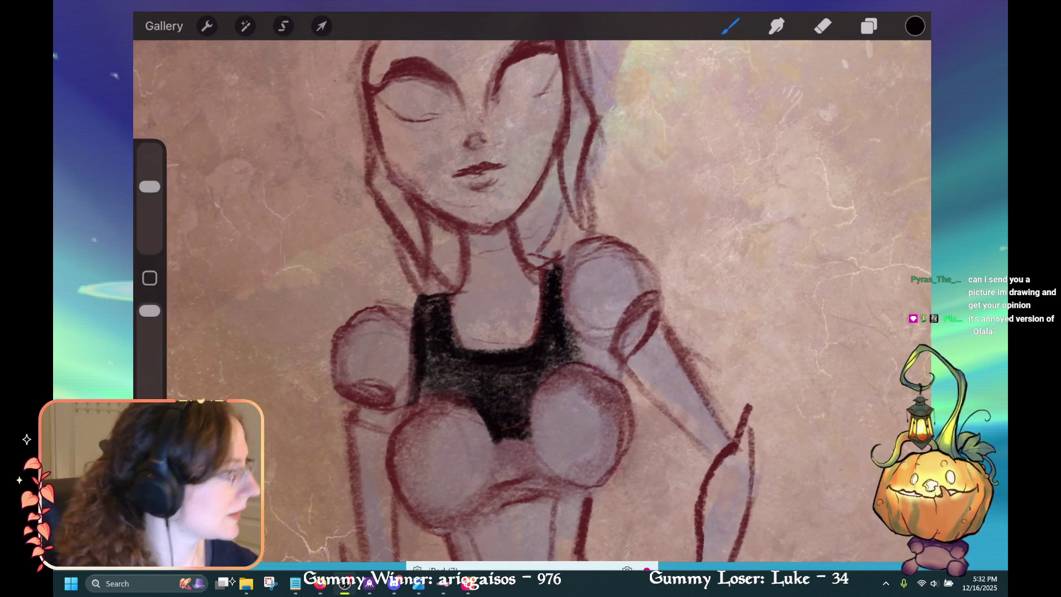
Shrink the brush and draw a dark curved line under the bust.
scroll(531, 299, "down", 5)
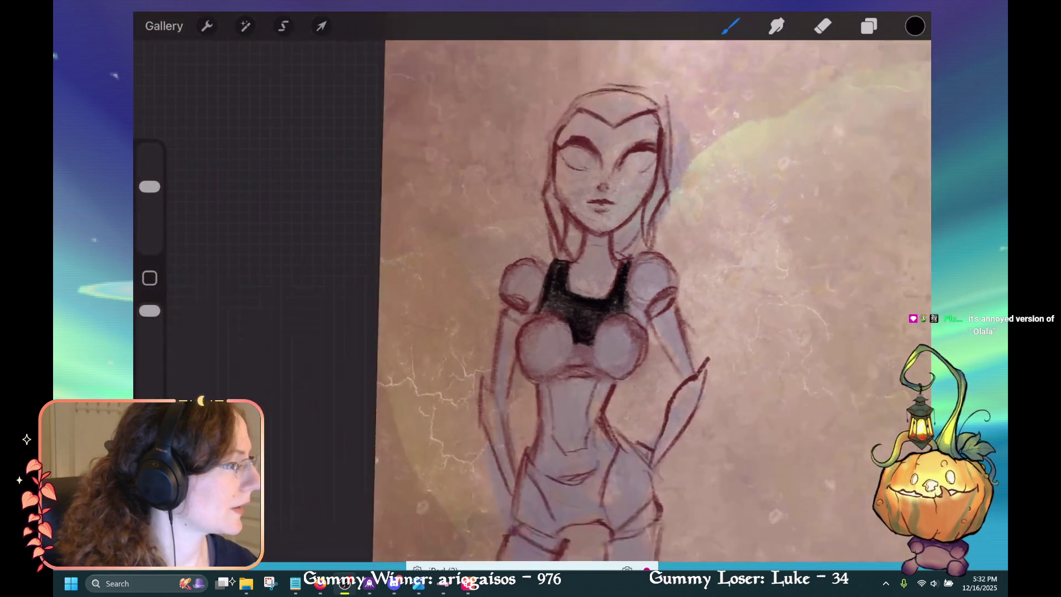
mouse_move(605, 166)
left_mouse_down()
mouse_move(537, 142)
mouse_move(561, 161)
left_mouse_up()
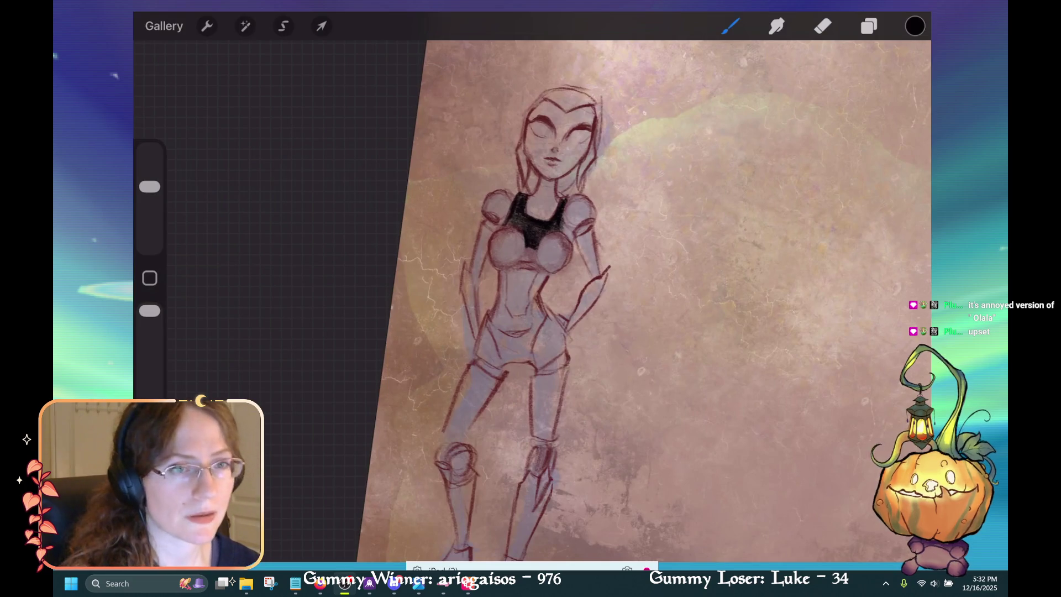
scroll(530, 298, "up", 3)
mouse_move(531, 287)
left_mouse_down()
mouse_move(557, 332)
mouse_move(604, 308)
mouse_move(599, 260)
left_mouse_up()
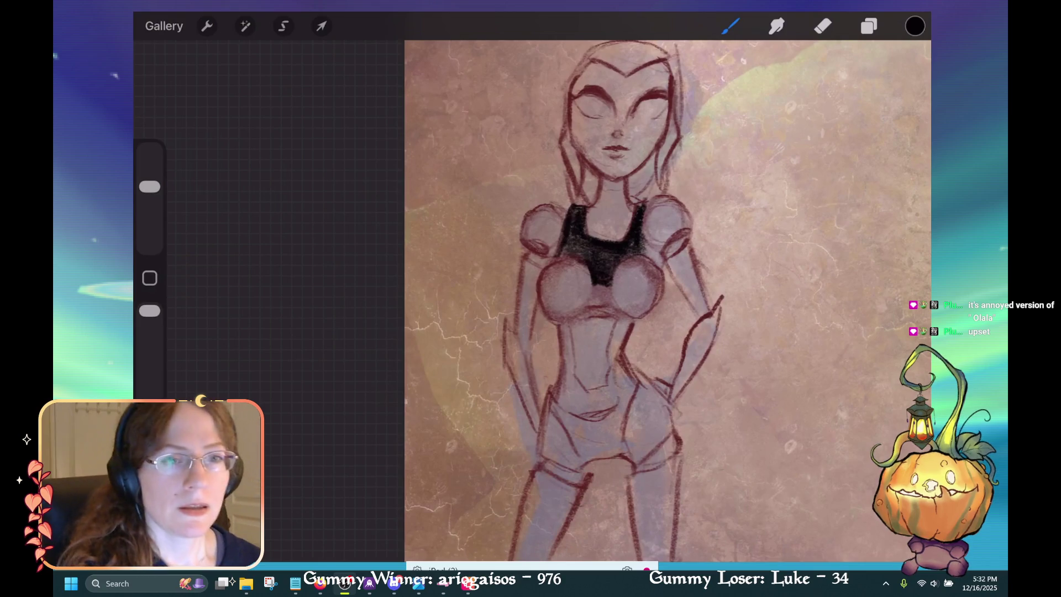
left_click_drag(149, 186, 149, 198)
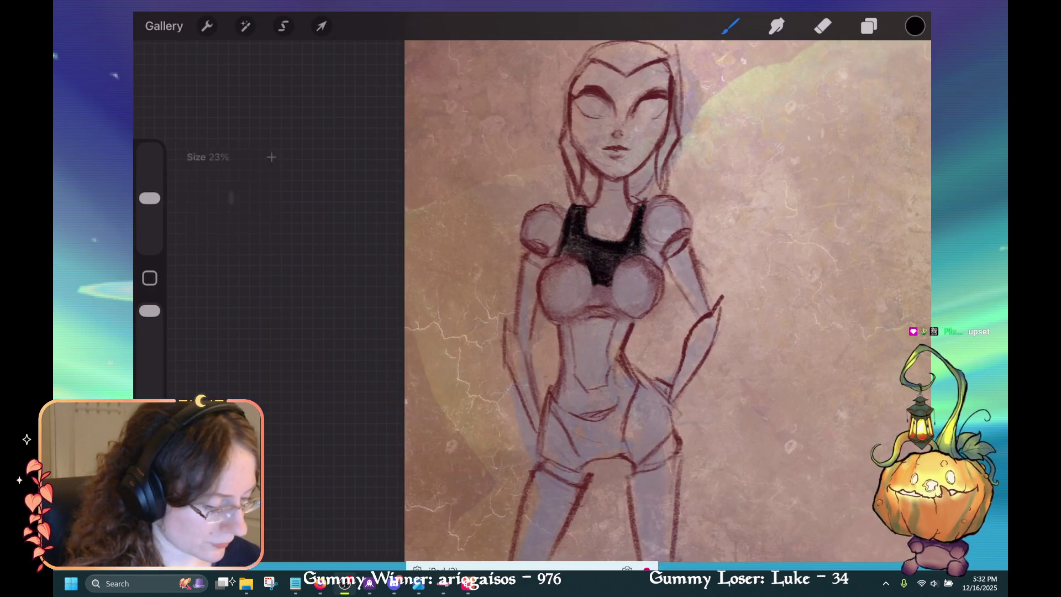
left_click_drag(577, 323, 603, 305)
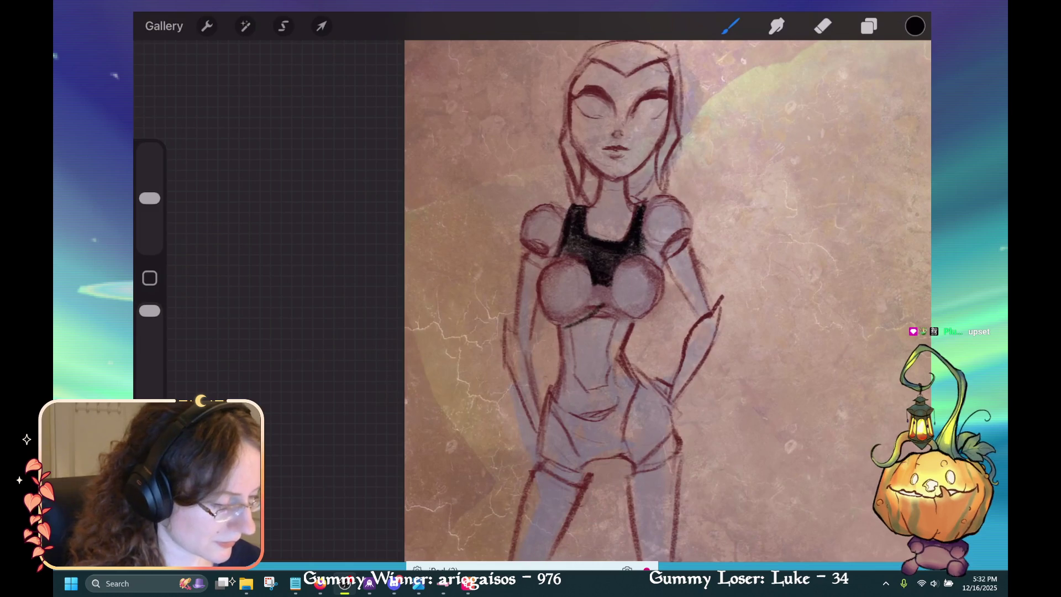
left_click_drag(149, 198, 150, 224)
left_click(822, 26)
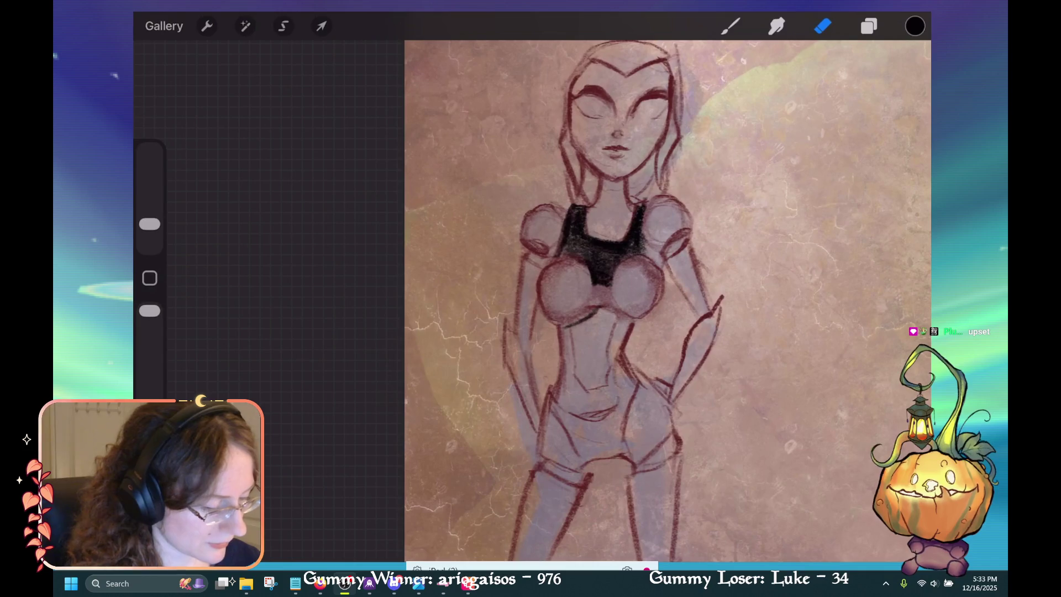
left_click(731, 26)
left_click_drag(596, 315, 630, 321)
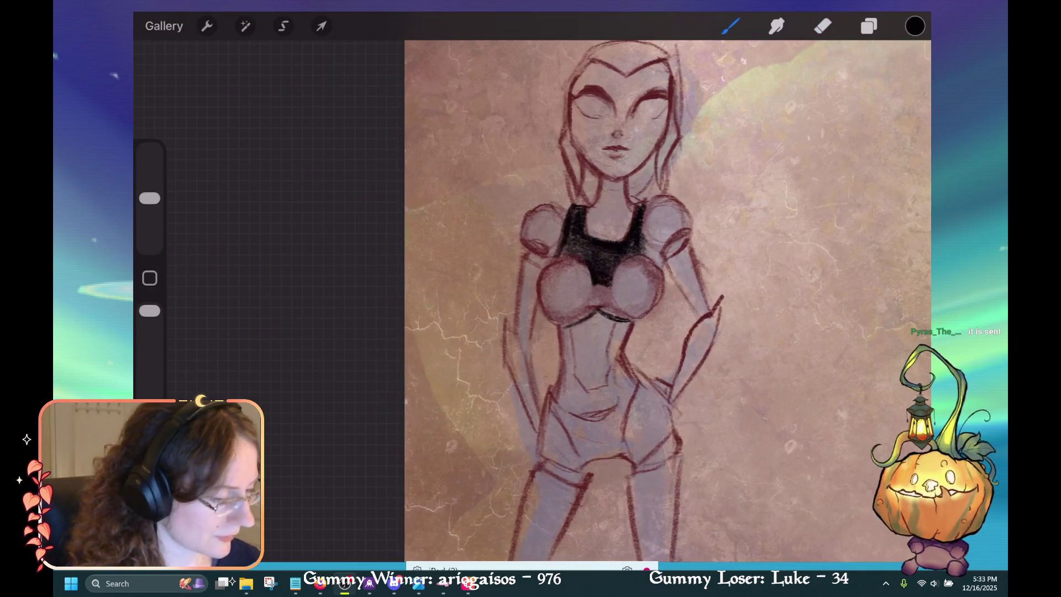
left_click(914, 26)
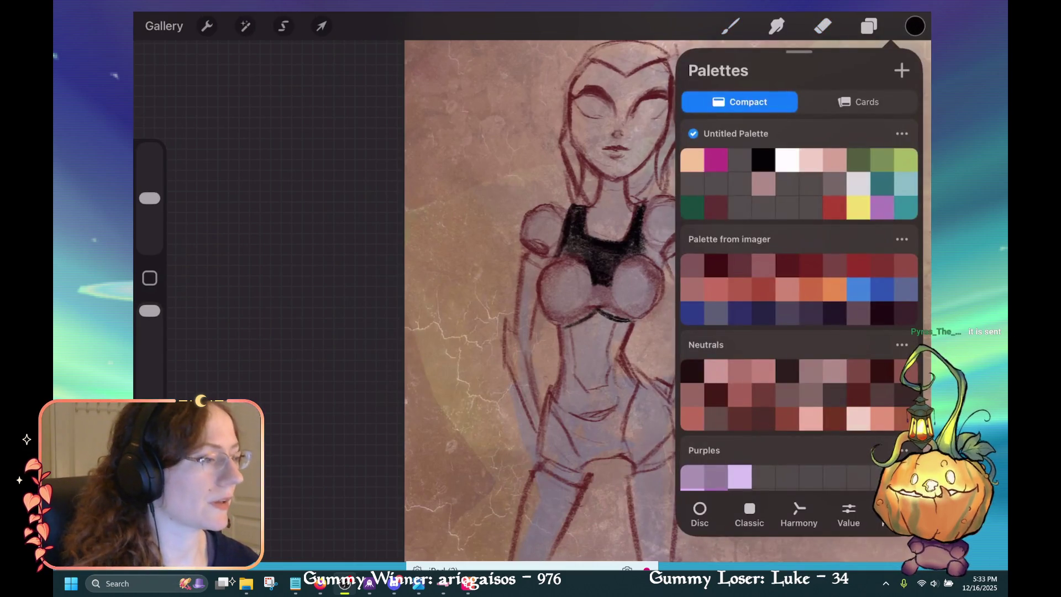
Zoom out of the Procreate canvas.
scroll(553, 298, "down", 5)
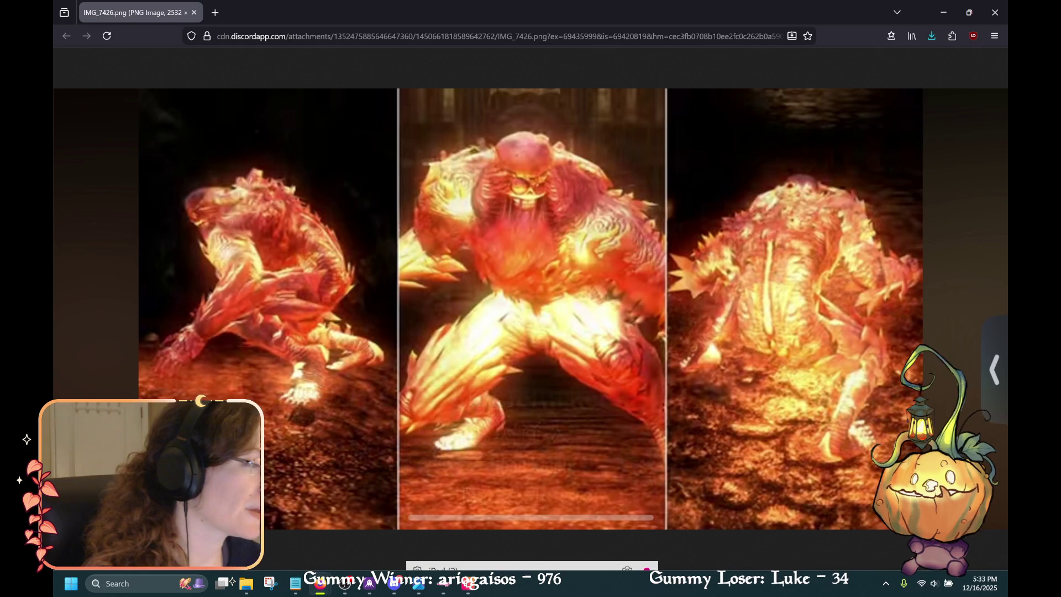
Open IMG_7429.jpg alongside IMG_7426.png, flip between them, and enlarge the fire image.
key("alt+Tab")
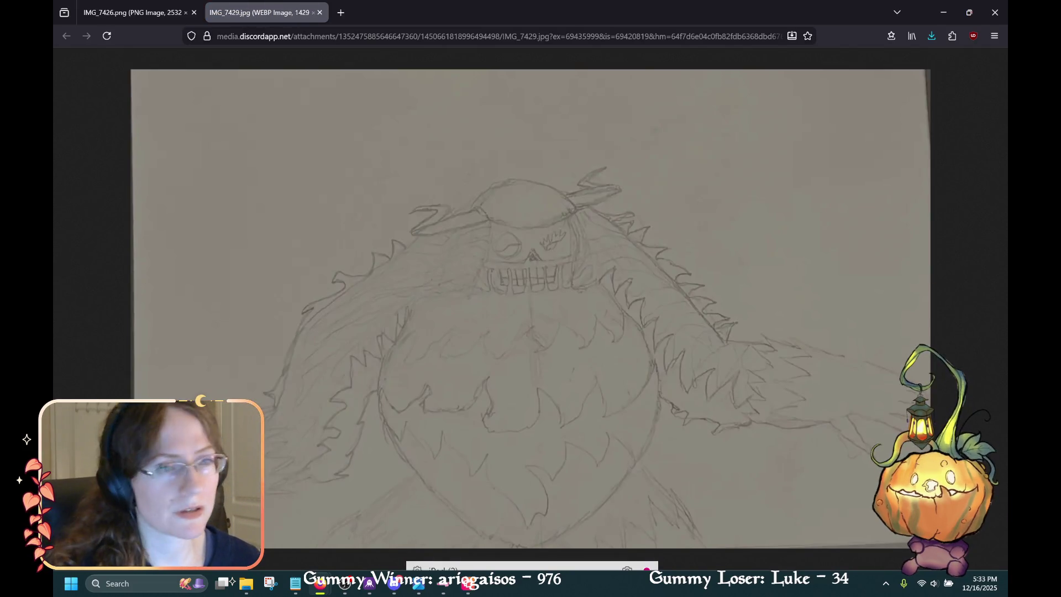
left_click(104, 21)
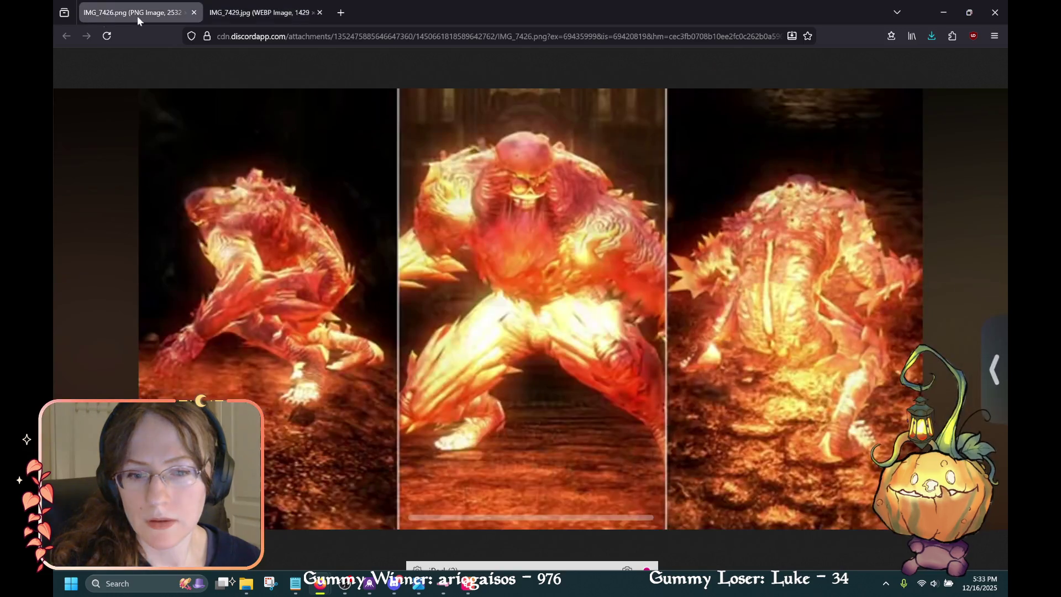
left_click(274, 13)
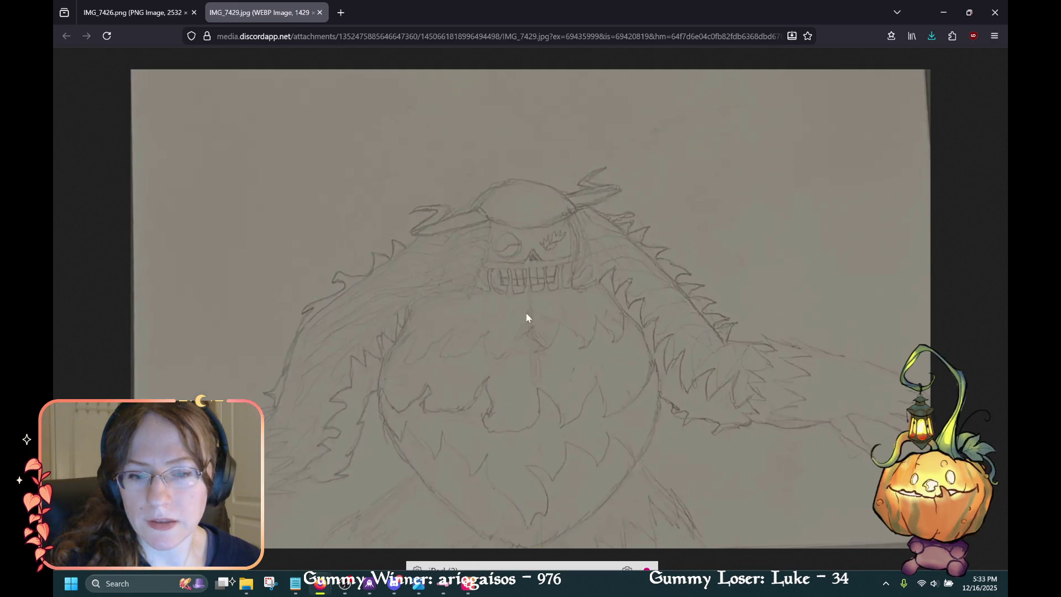
left_click(152, 19)
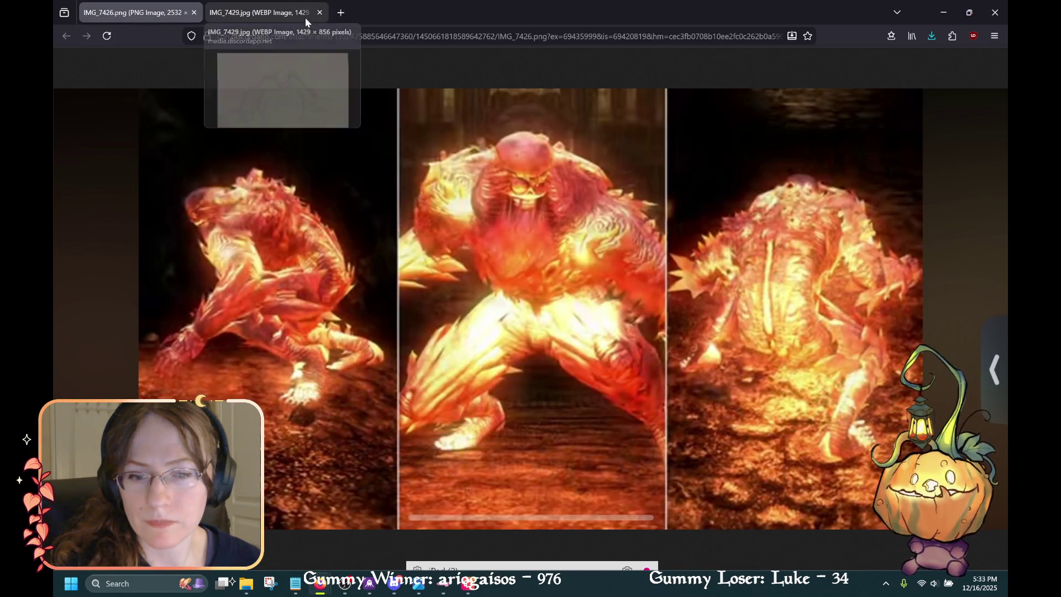
left_click(290, 13)
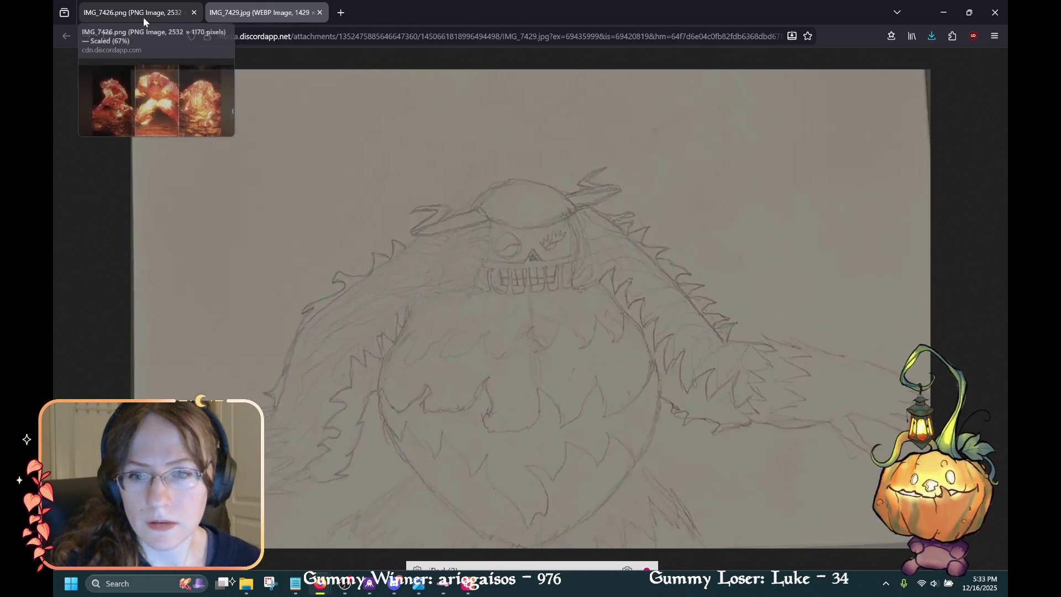
left_click(144, 16)
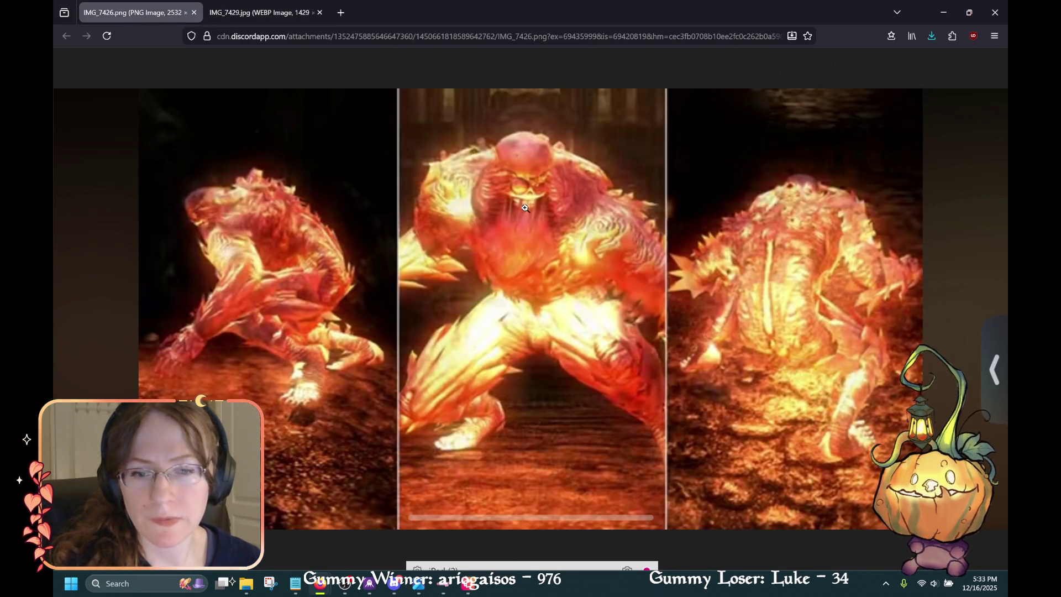
left_click(269, 20)
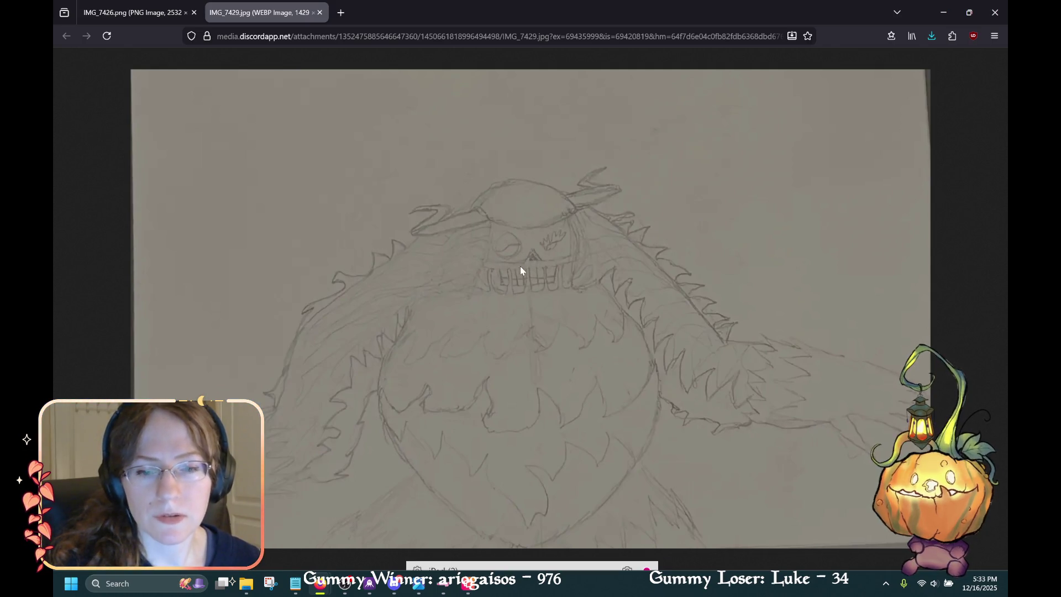
left_click(157, 11)
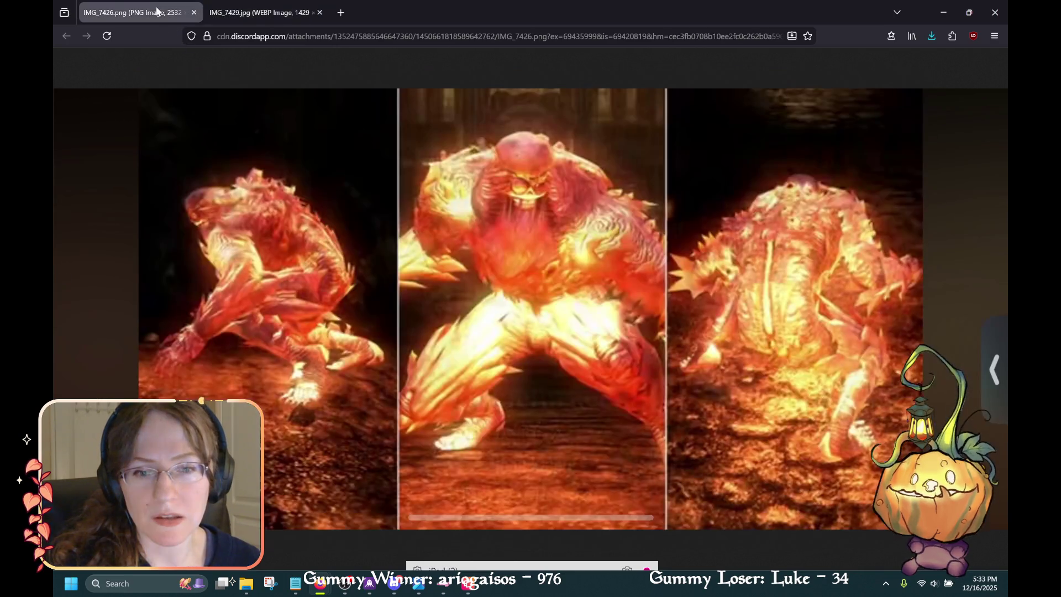
key("ctrl+Tab")
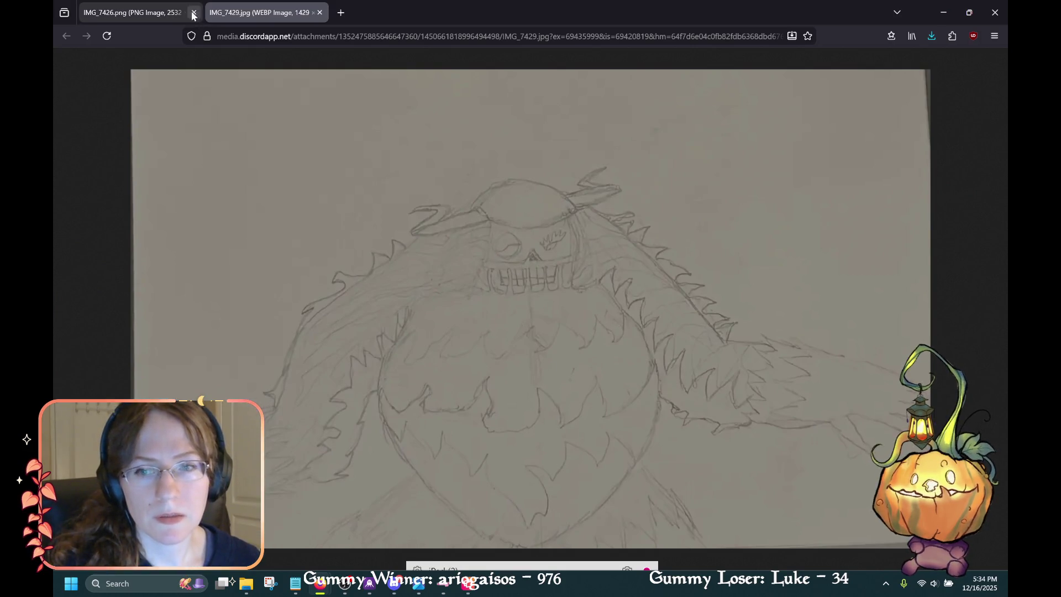
left_click(132, 12)
left_click(526, 190)
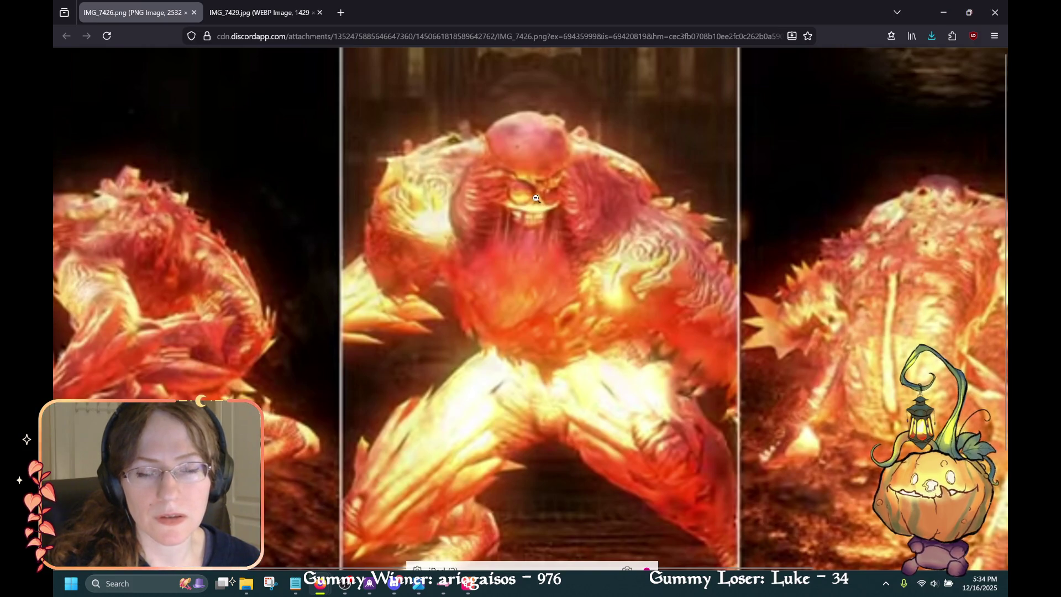
Keep comparing the pencil sketch with the fire-monster image, ending on IMG_7426.png.
key("alt+Tab")
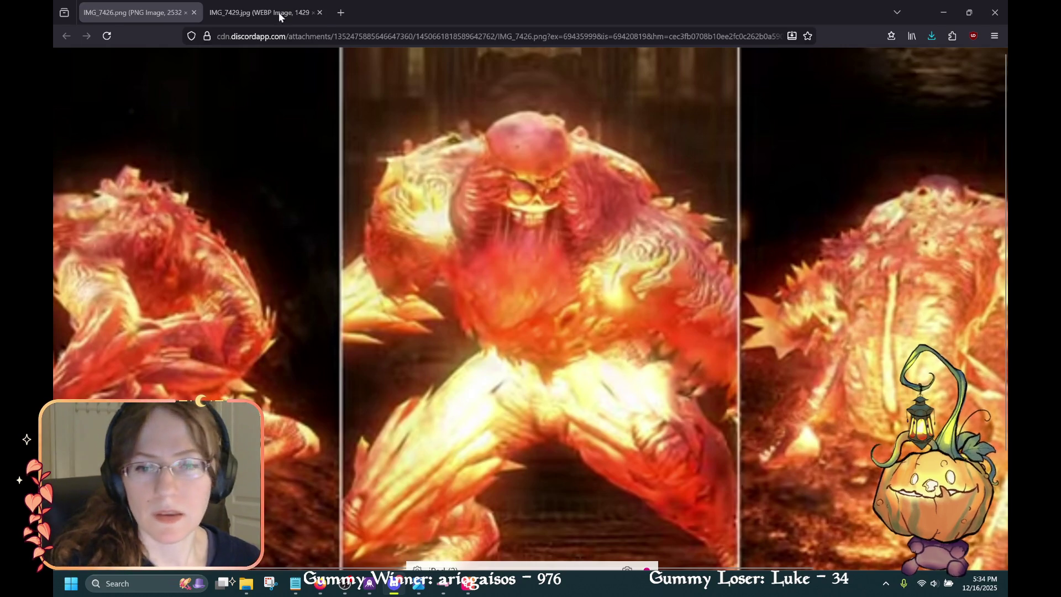
left_click(220, 13)
left_click(219, 13)
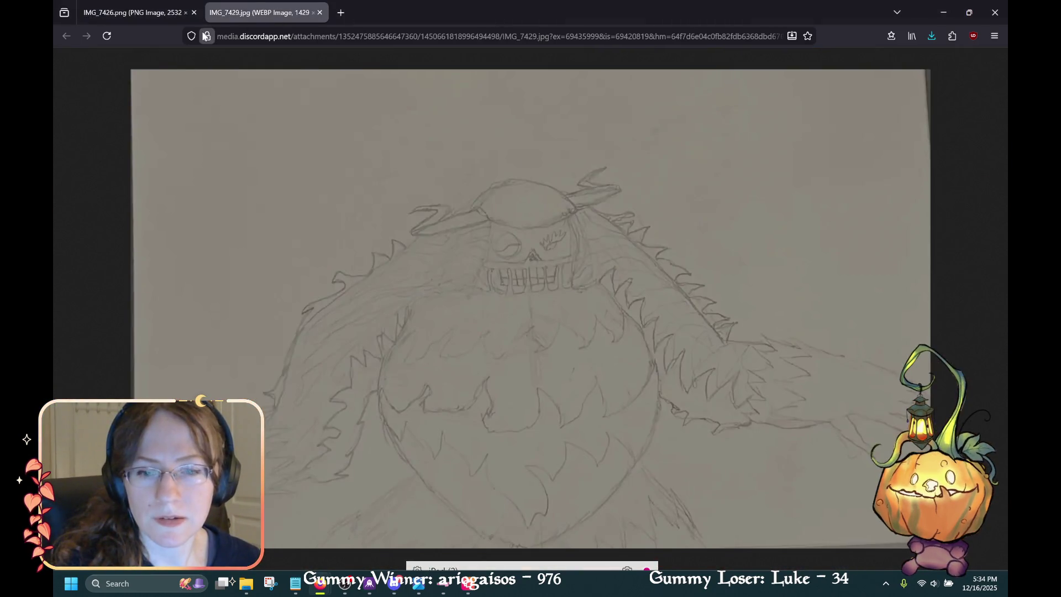
left_click(145, 15)
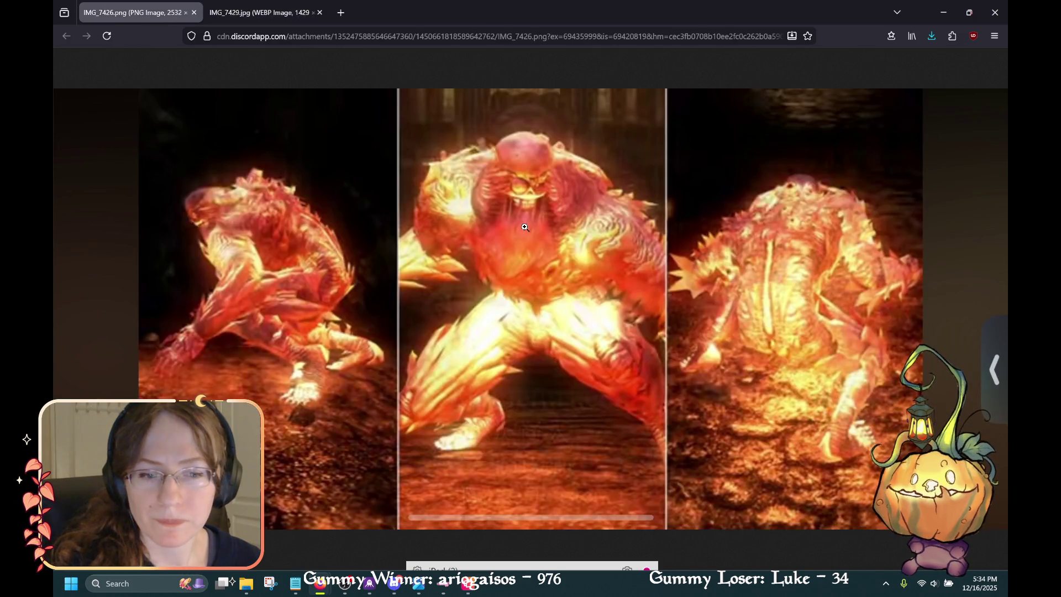
left_click(274, 18)
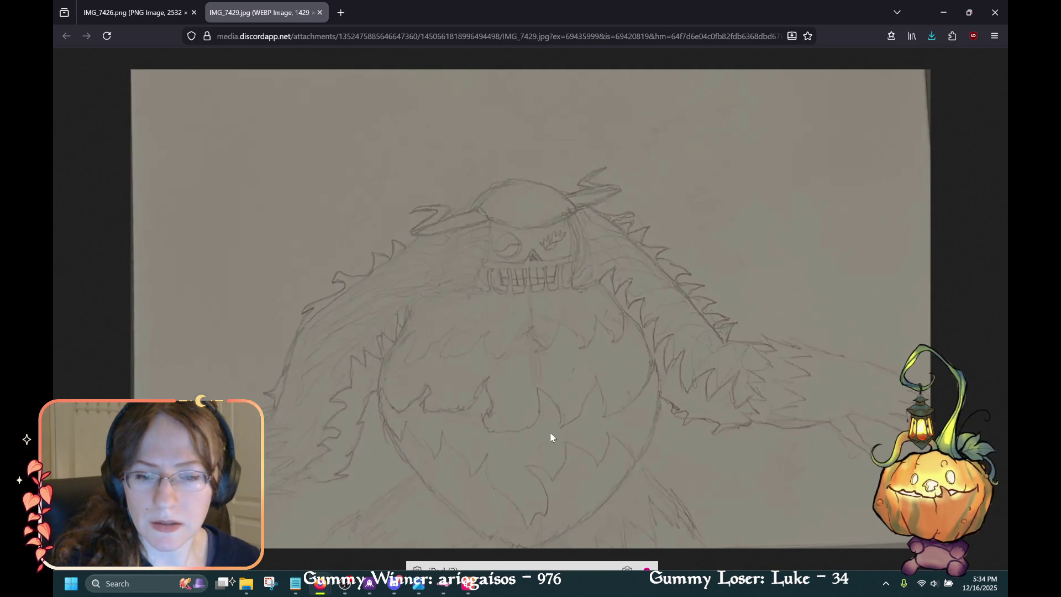
left_click(166, 12)
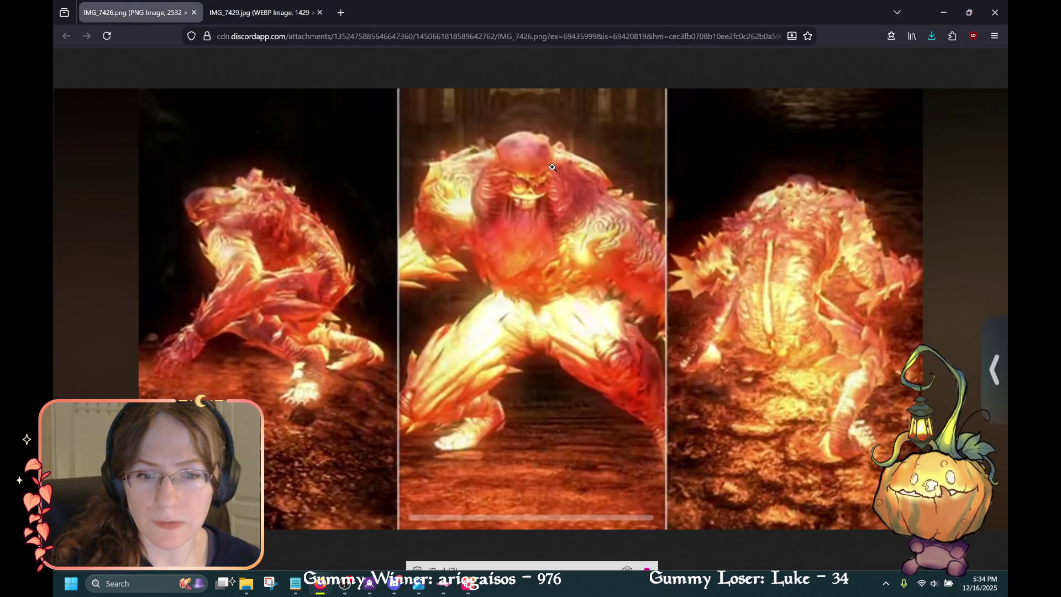
left_click(293, 15)
left_click(160, 13)
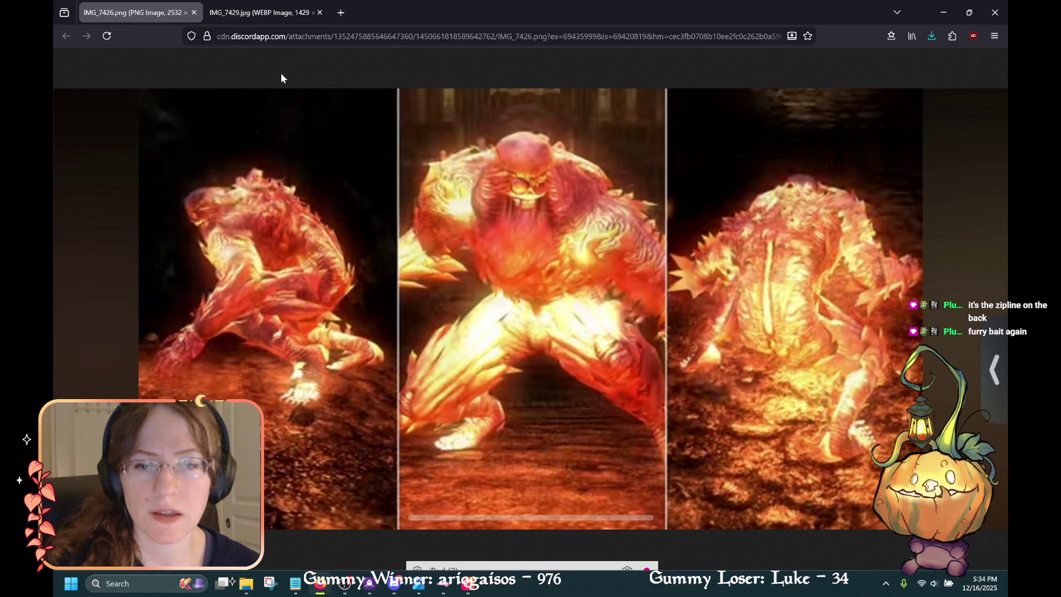
Flip between the IMG_7429.jpg and IMG_7426.png tabs, ending on the pencil sketch.
left_click(275, 11)
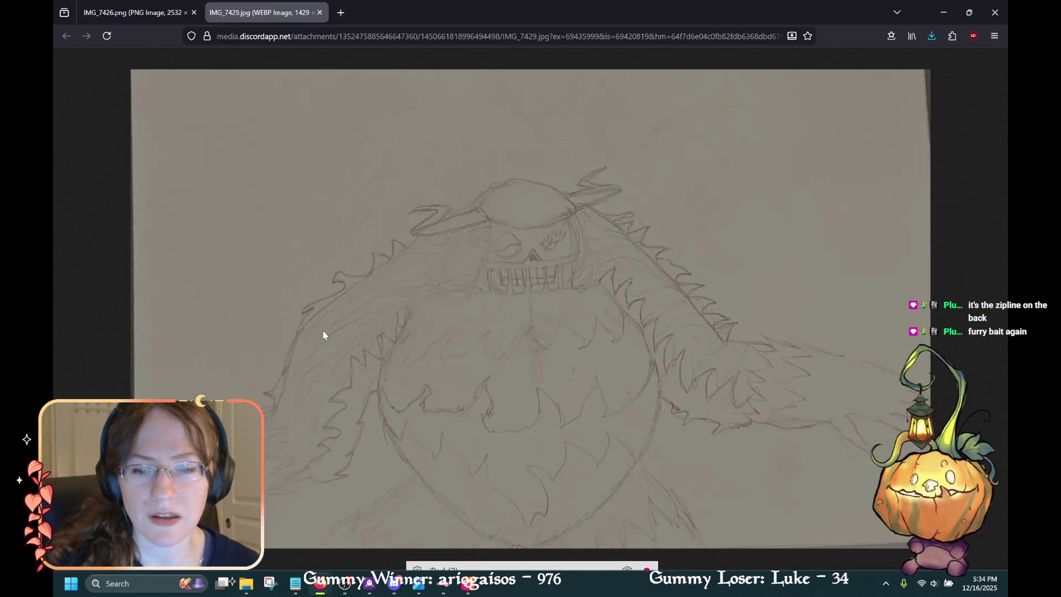
left_click(145, 16)
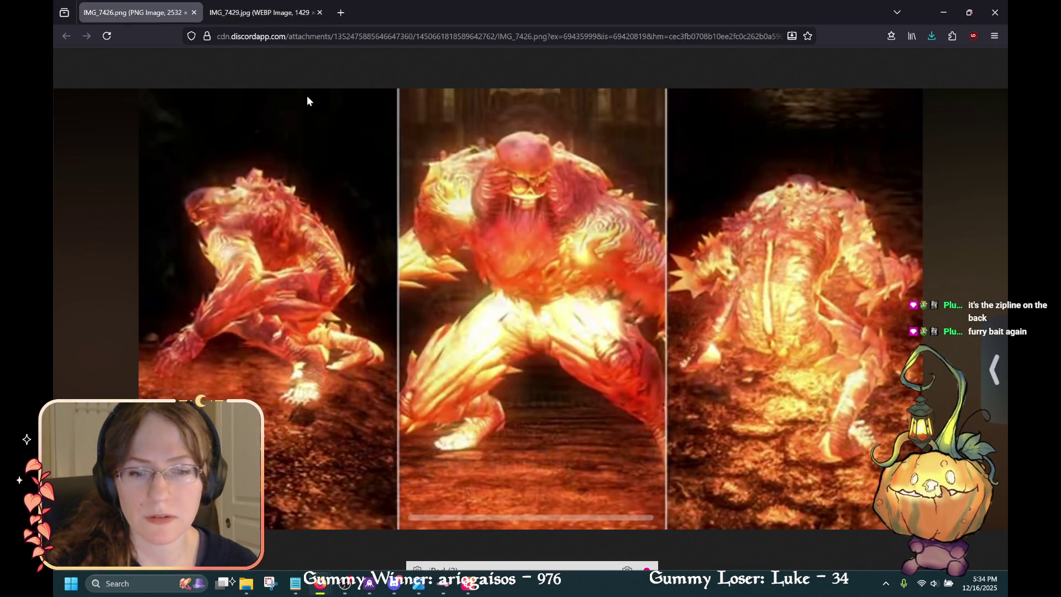
left_click(243, 12)
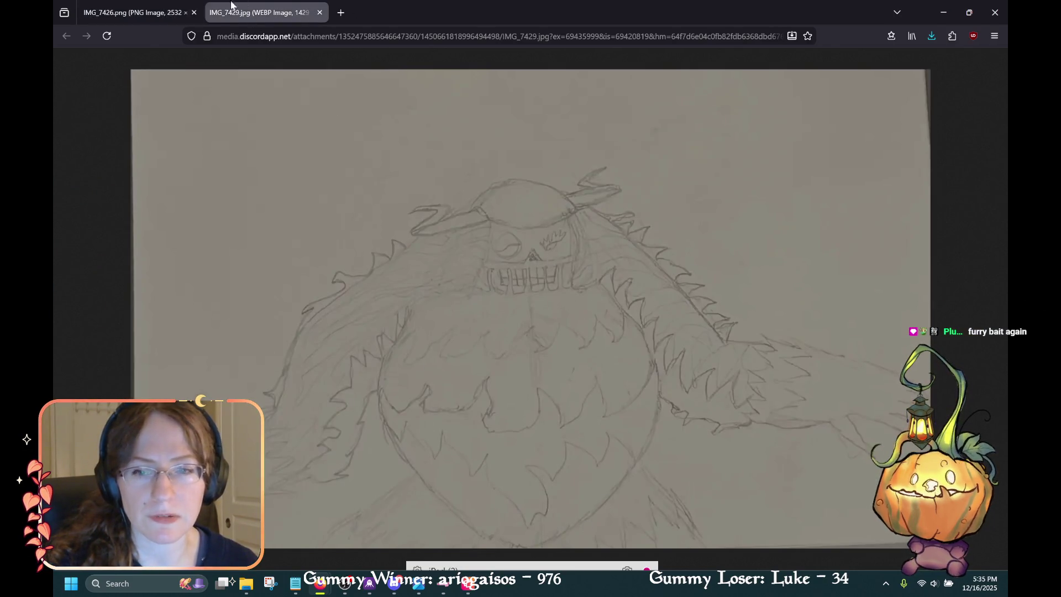
left_click(133, 12)
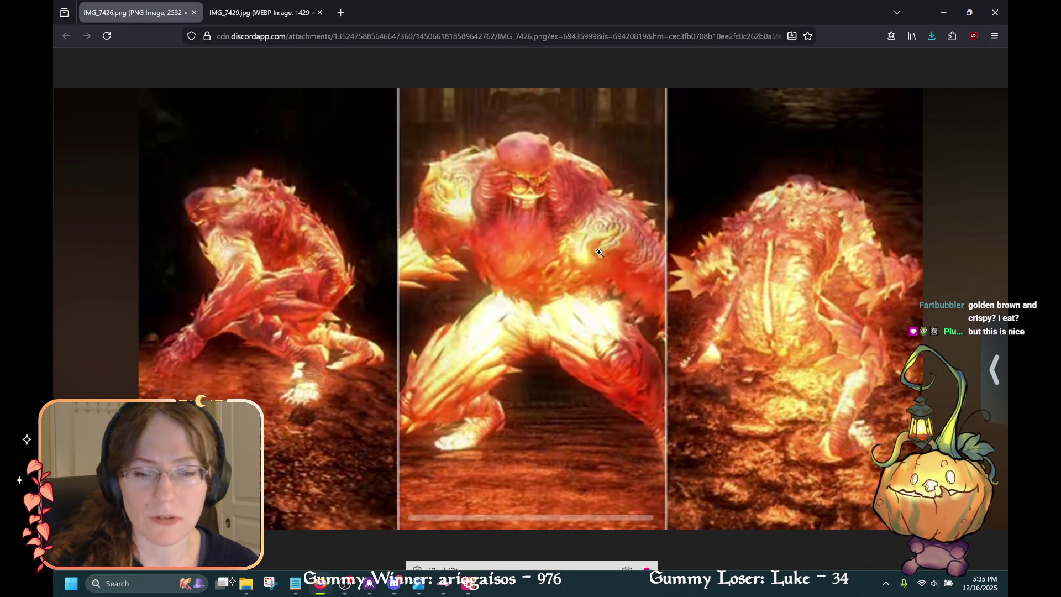
left_click(292, 6)
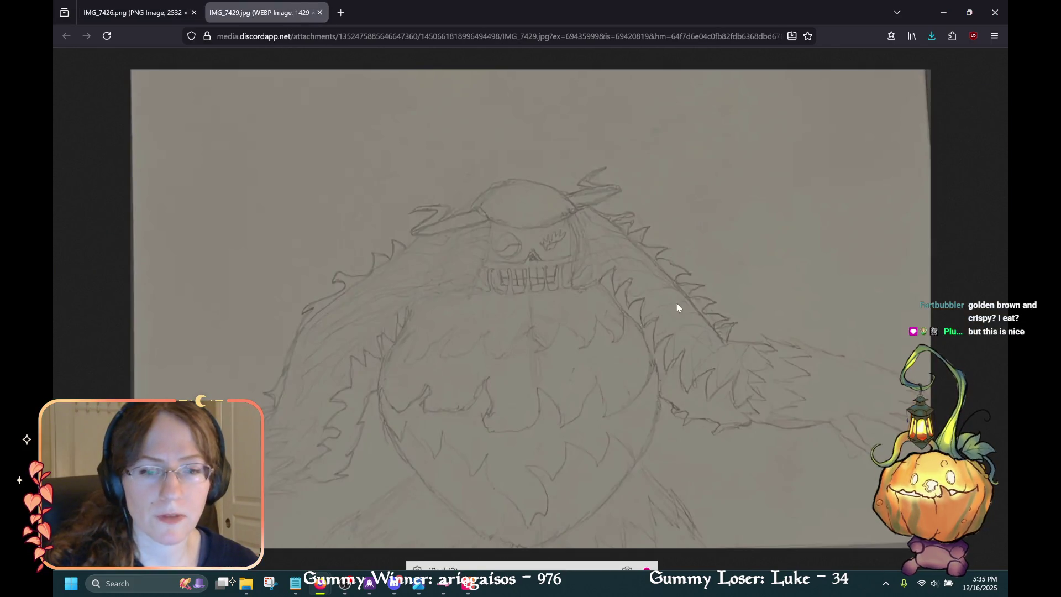
left_click(147, 15)
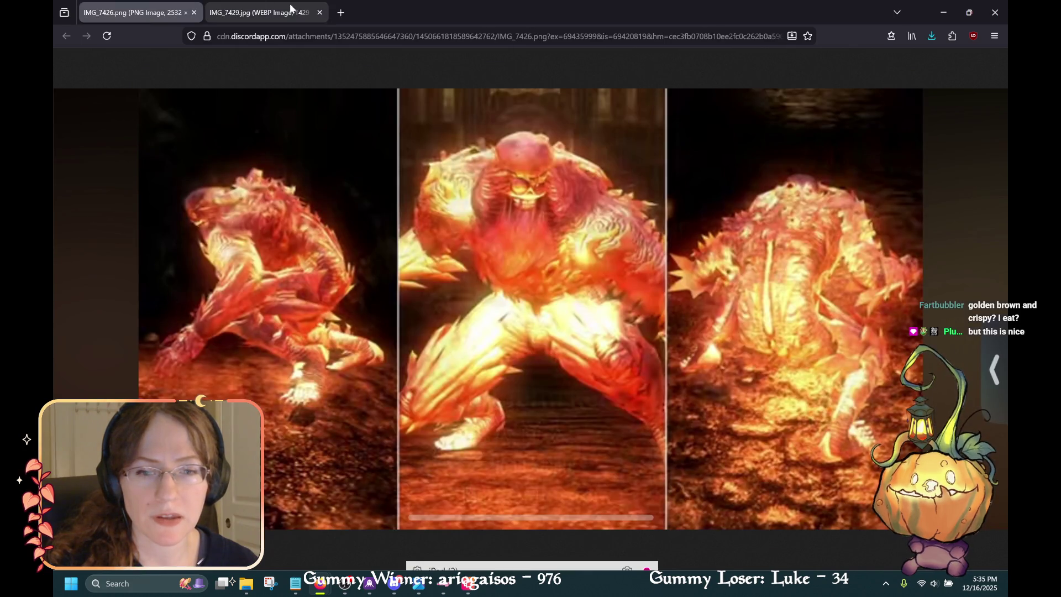
left_click(276, 17)
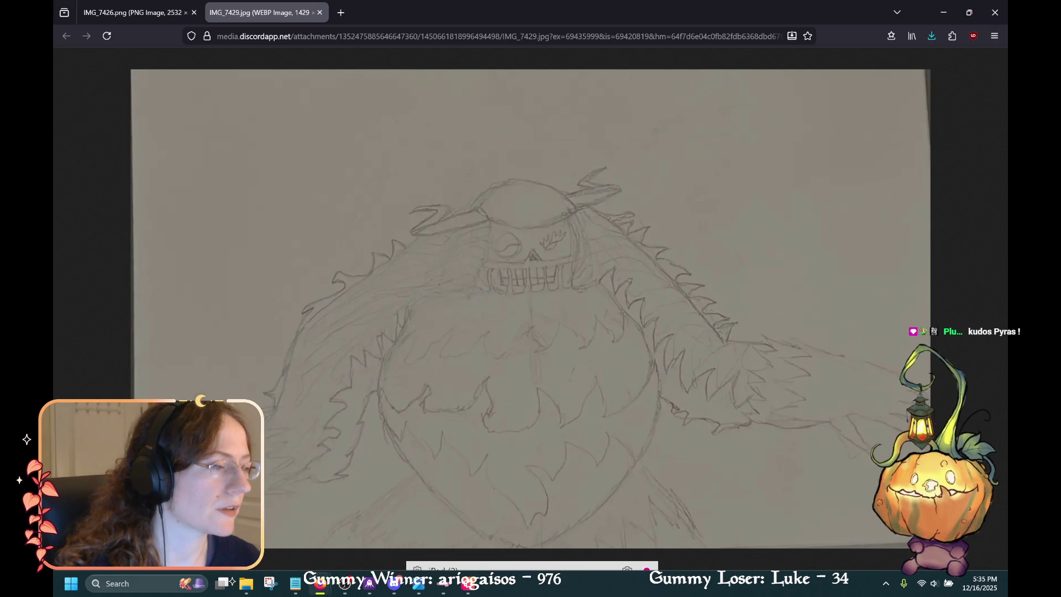
Recheck the fiery creatures image, return to the pencil sketch, then go back to Procreate.
key("alt+Tab")
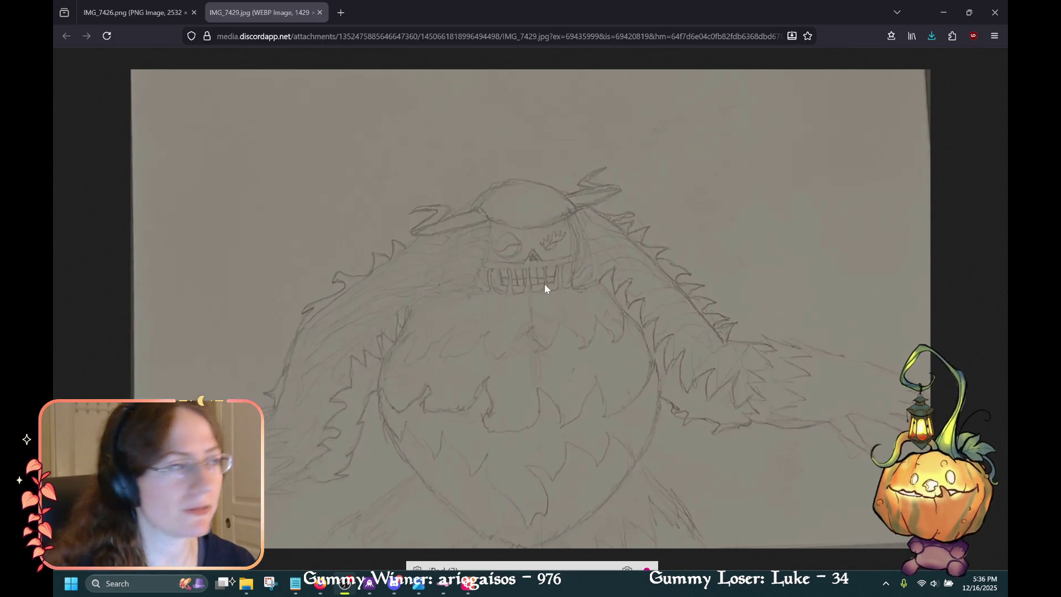
left_click(141, 17)
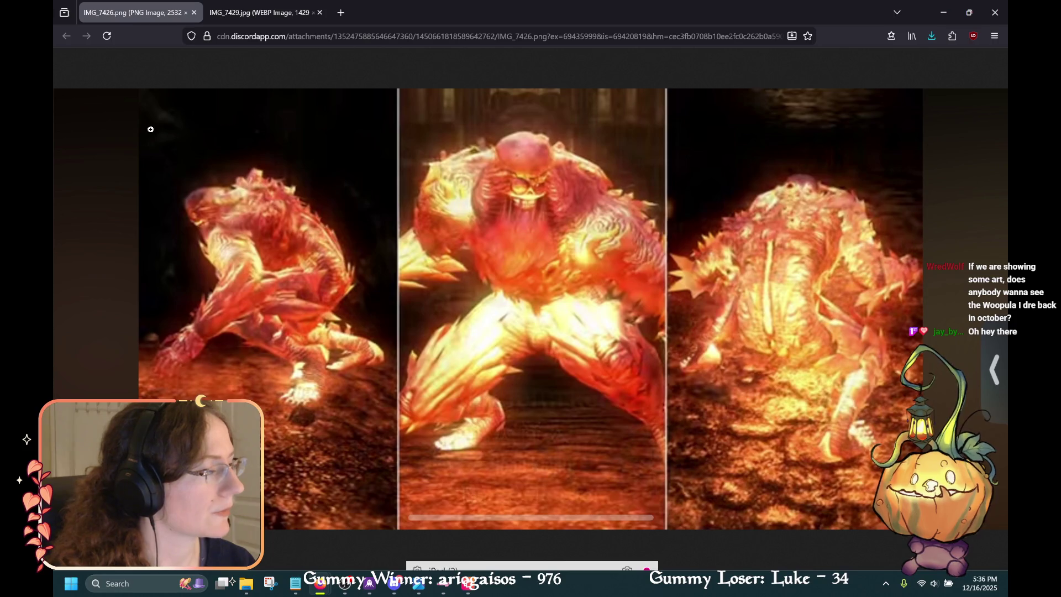
left_click(226, 13)
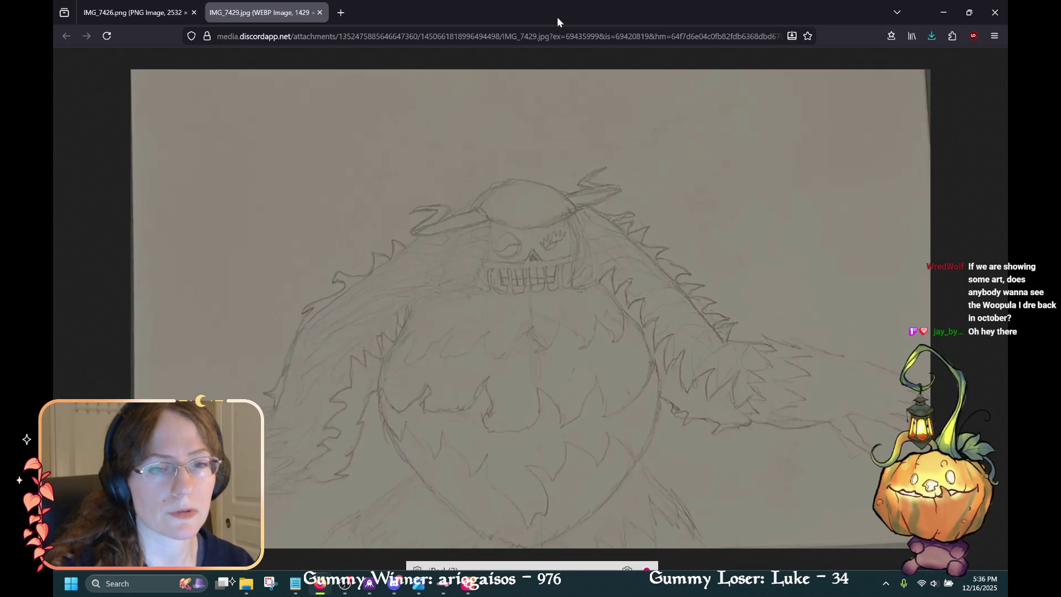
key("alt+Tab")
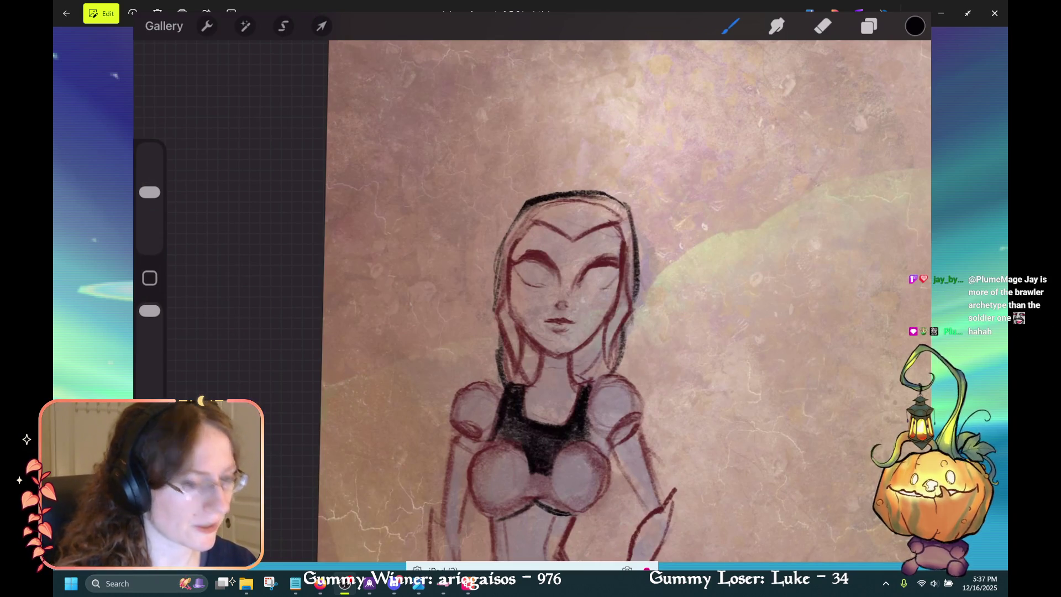
Zoom into the face and draw a black lash line along the left upper eyelid.
scroll(624, 304, "up", 3)
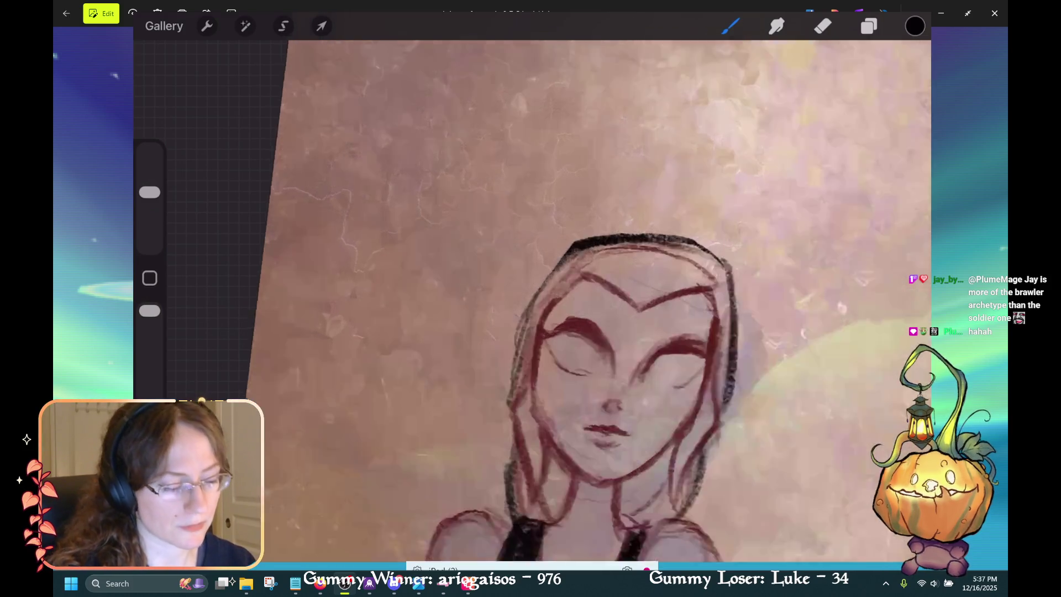
left_click_drag(149, 192, 149, 222)
scroll(624, 331, "up", 3)
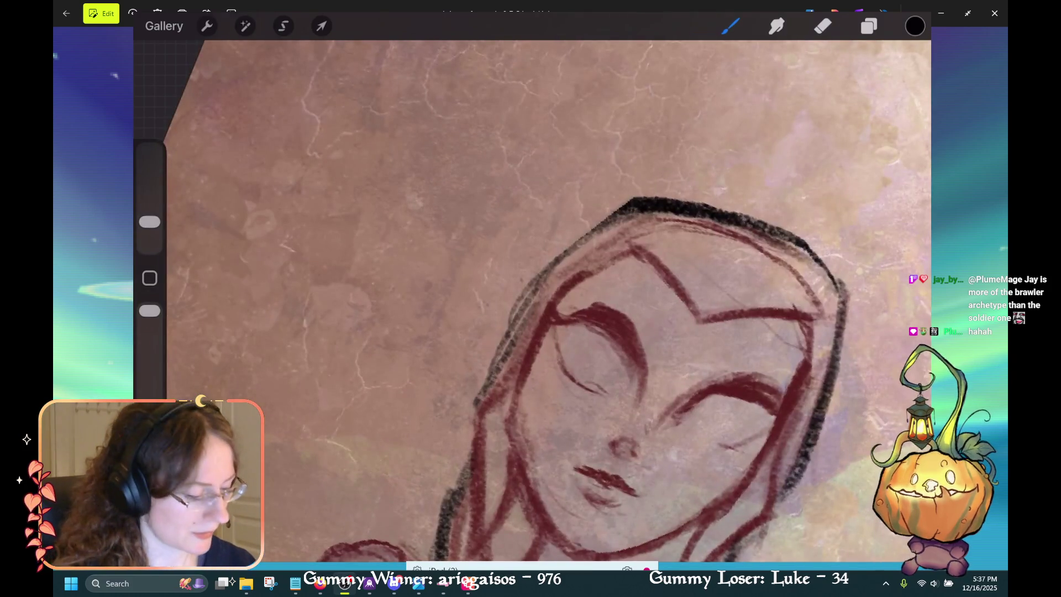
mouse_move(551, 307)
left_mouse_down()
mouse_move(610, 334)
mouse_move(631, 362)
mouse_move(634, 398)
left_mouse_up()
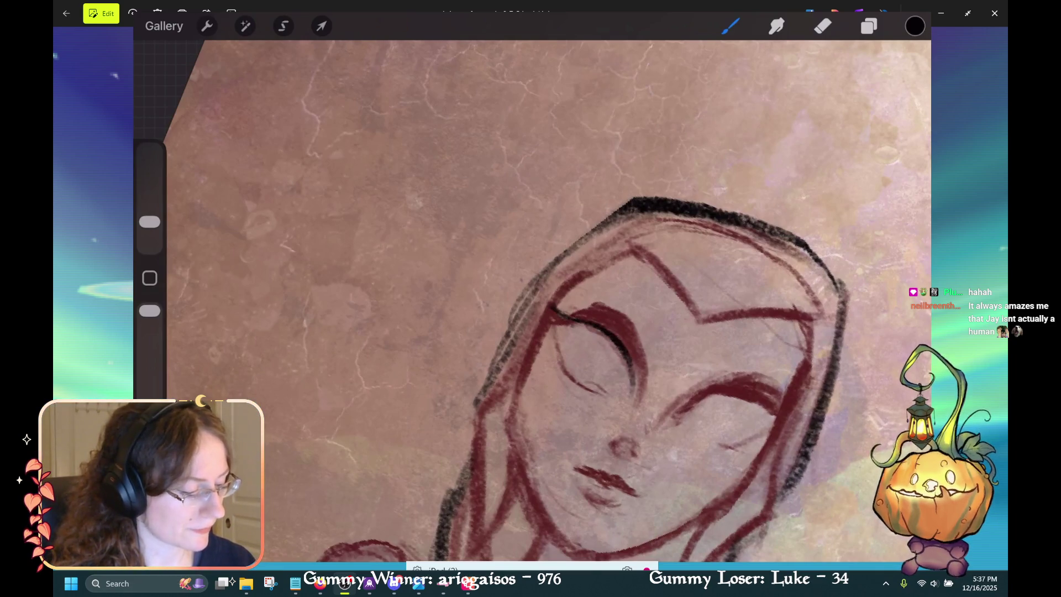
Thicken the black eyelid lines, then switch to the blue creature image in Firefox.
left_click_drag(628, 349, 635, 396)
mouse_move(588, 319)
left_mouse_down()
mouse_move(625, 344)
mouse_move(602, 325)
left_mouse_up()
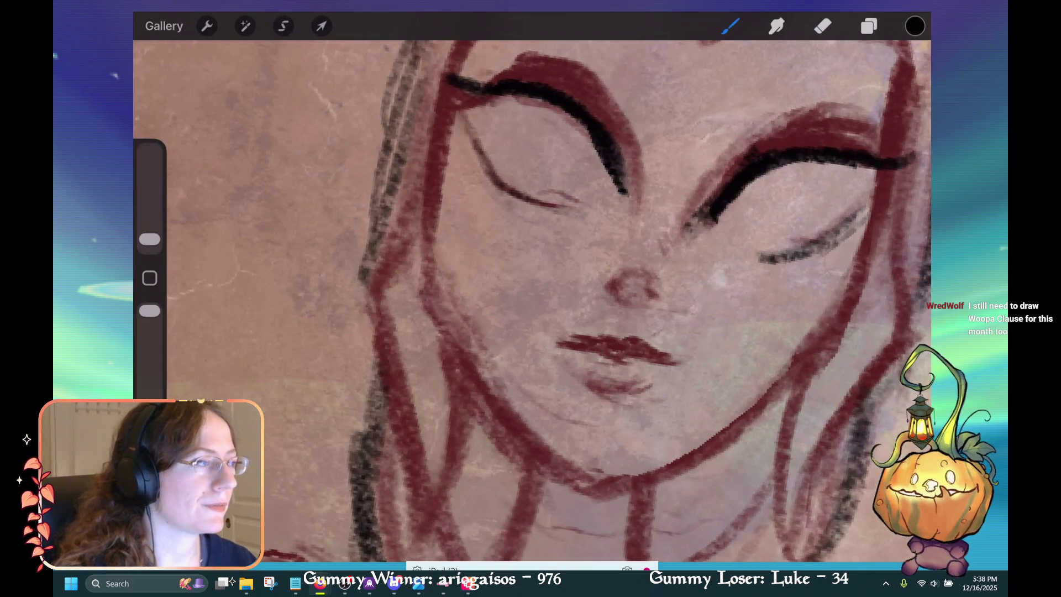
key("alt+Tab")
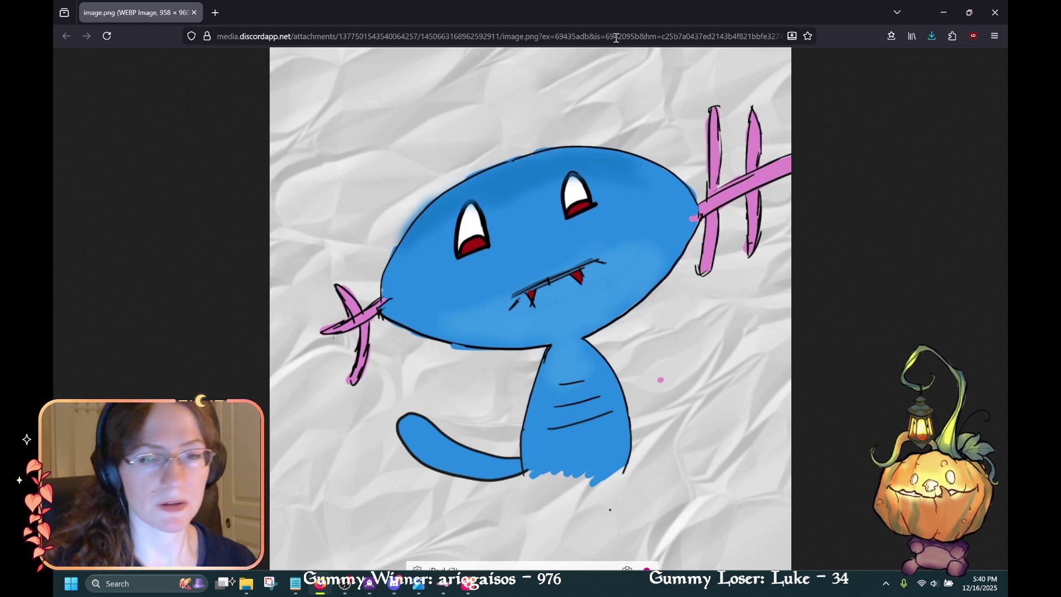
Shrink the Firefox window to bring the Procreate armored-figure sketch back into view.
double_click(767, 6)
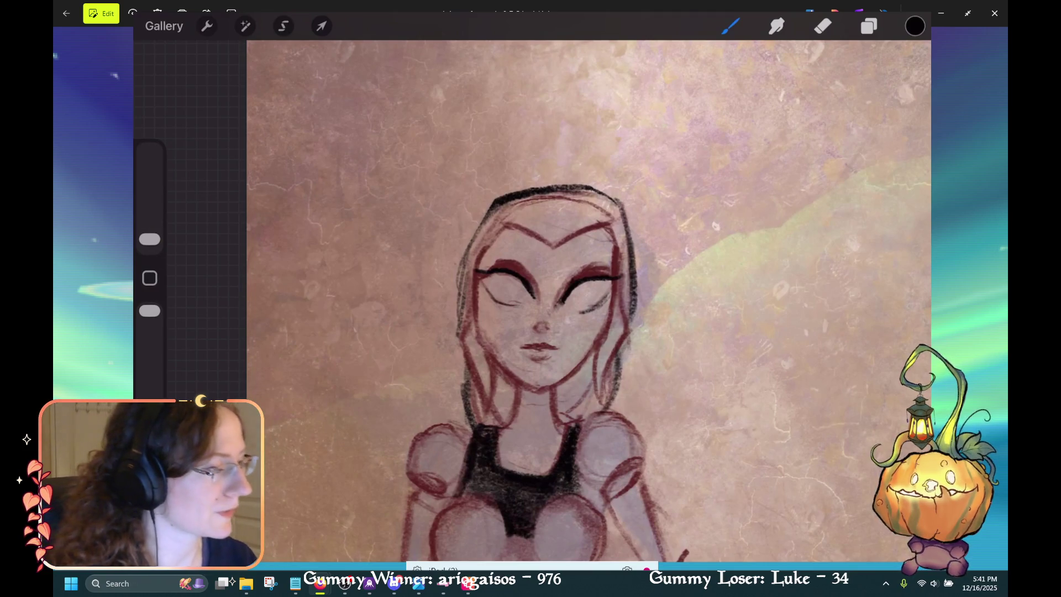
Back in Procreate, sketch darker lines along the left thigh and its outer edge.
left_click(394, 584)
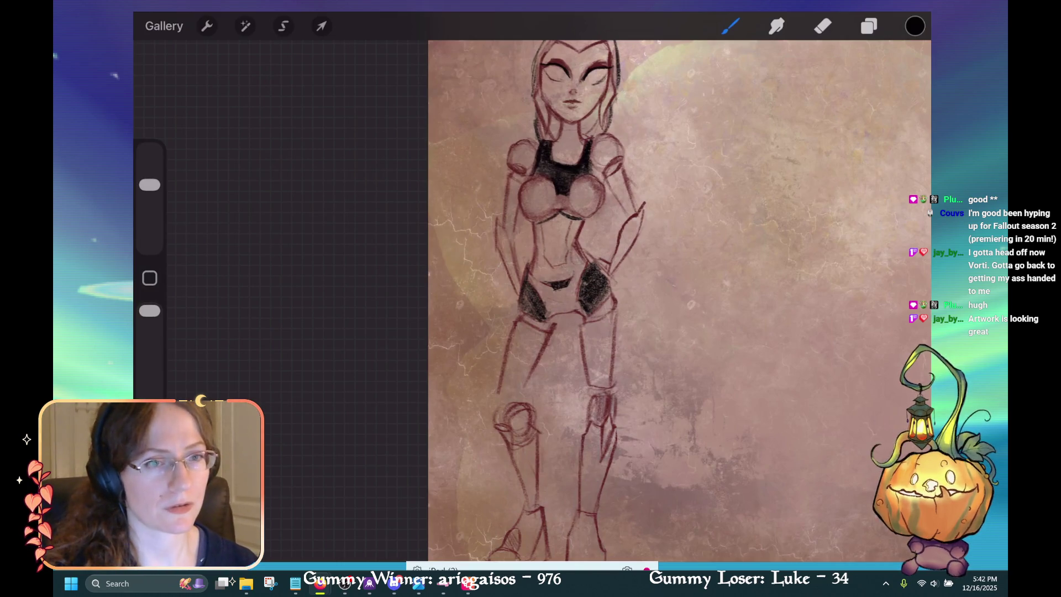
scroll(652, 301, "up", 3)
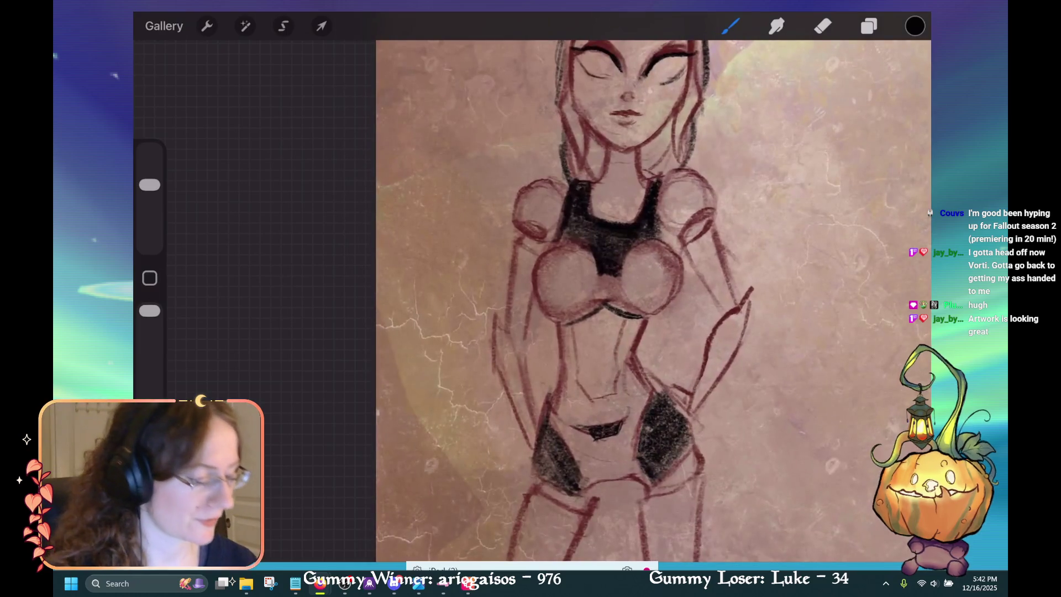
scroll(624, 301, "up", 2)
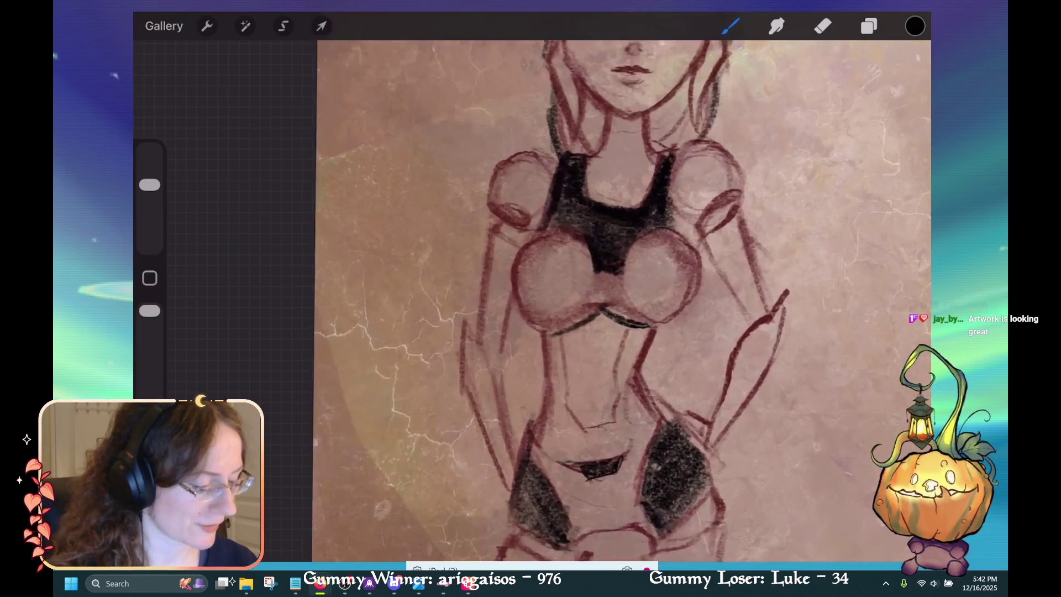
scroll(624, 302, "down", 5)
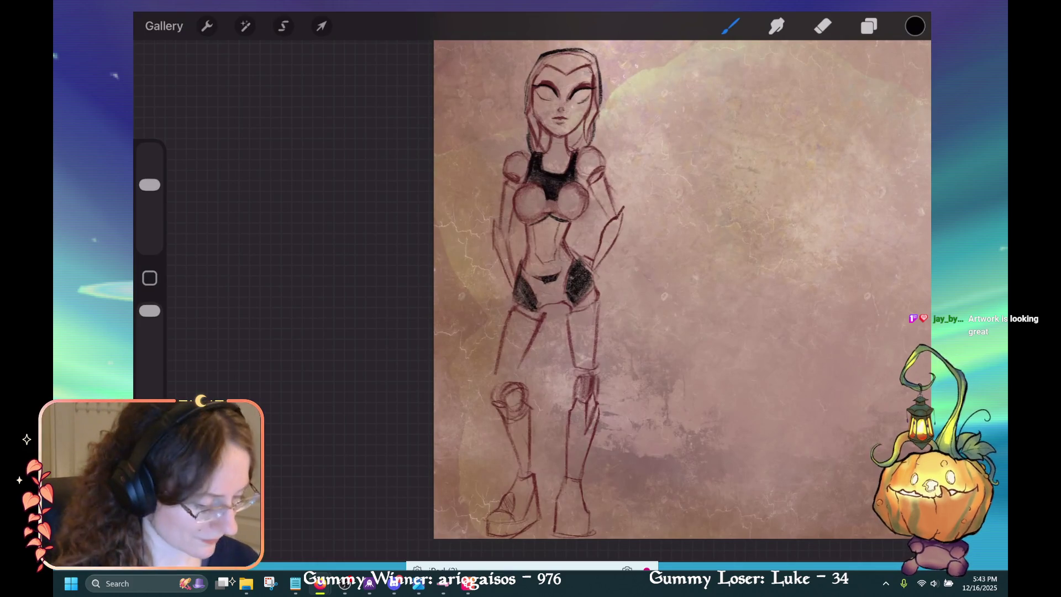
left_click_drag(544, 313, 517, 375)
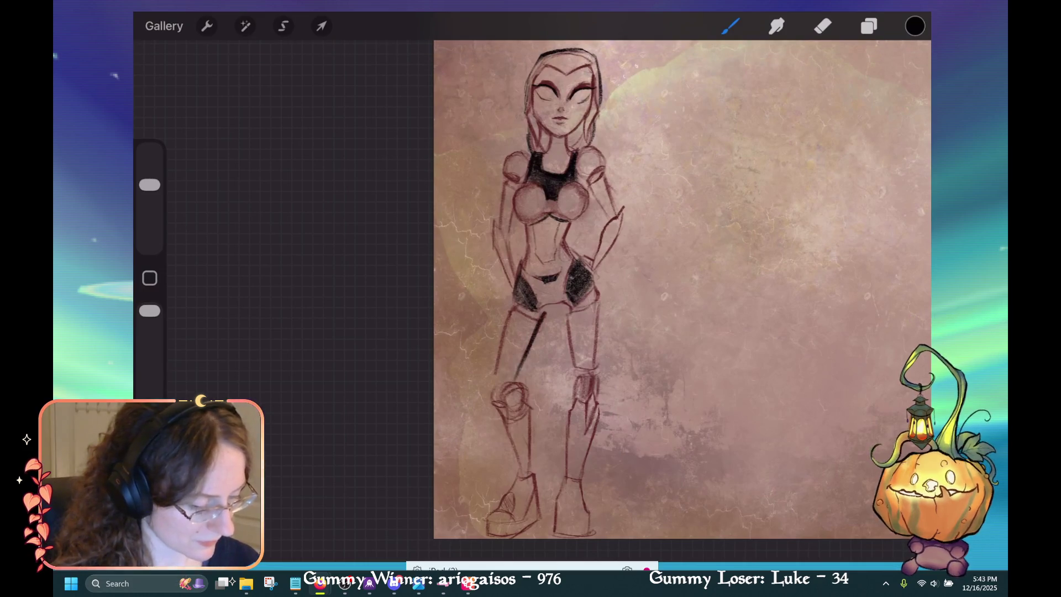
left_click_drag(507, 312, 492, 388)
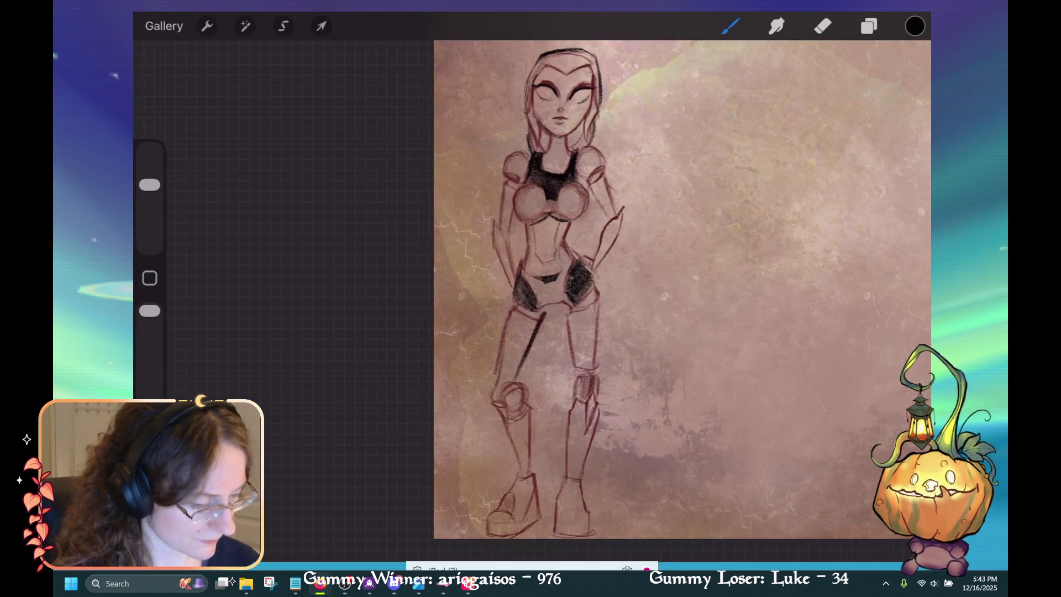
Erase the faint outer thigh strokes and redraw the outer and upper left thigh lines.
left_click(822, 26)
left_click_drag(500, 334, 496, 384)
left_click_drag(508, 311, 501, 365)
left_click(730, 26)
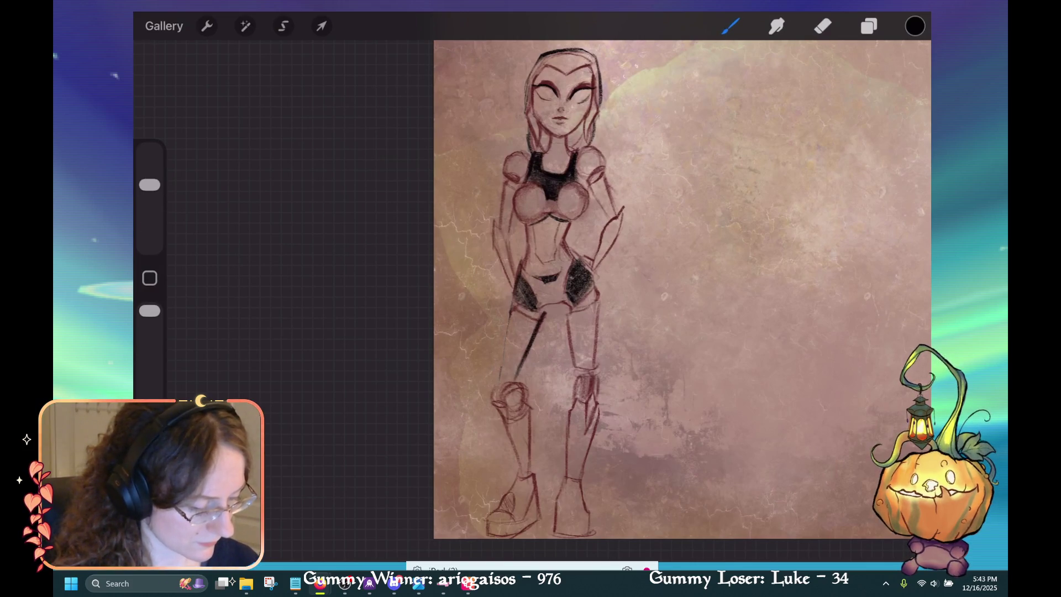
mouse_move(507, 319)
left_mouse_down()
mouse_move(500, 385)
mouse_move(504, 350)
left_mouse_up()
left_click_drag(516, 298, 503, 360)
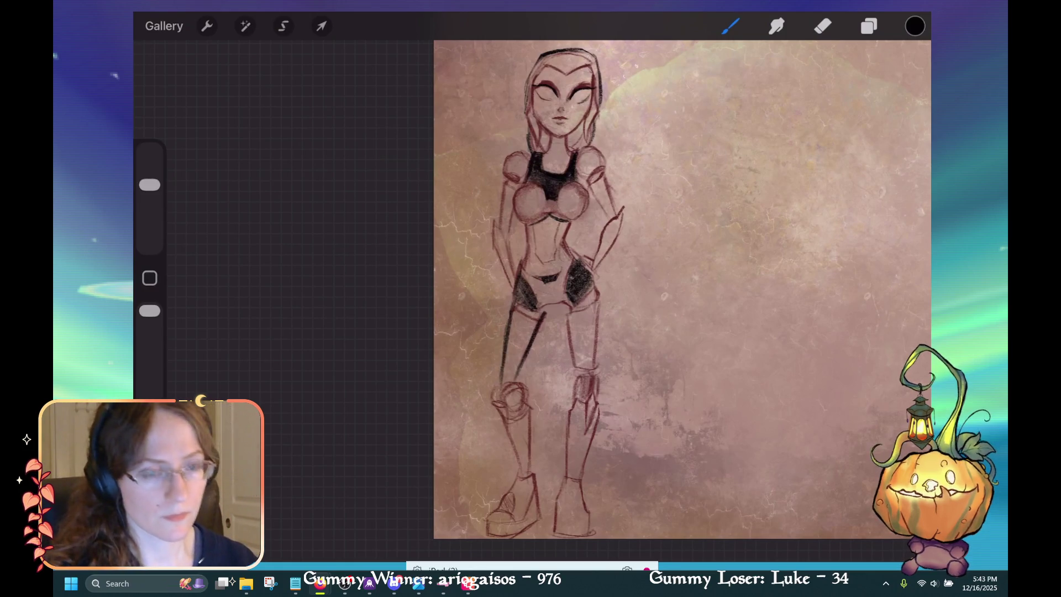
mouse_move(516, 313)
left_mouse_down()
mouse_move(538, 322)
mouse_move(538, 334)
mouse_move(535, 319)
left_mouse_up()
Add short lines at the left knee with brush size 24%, then undo the last two strokes.
left_click(822, 26)
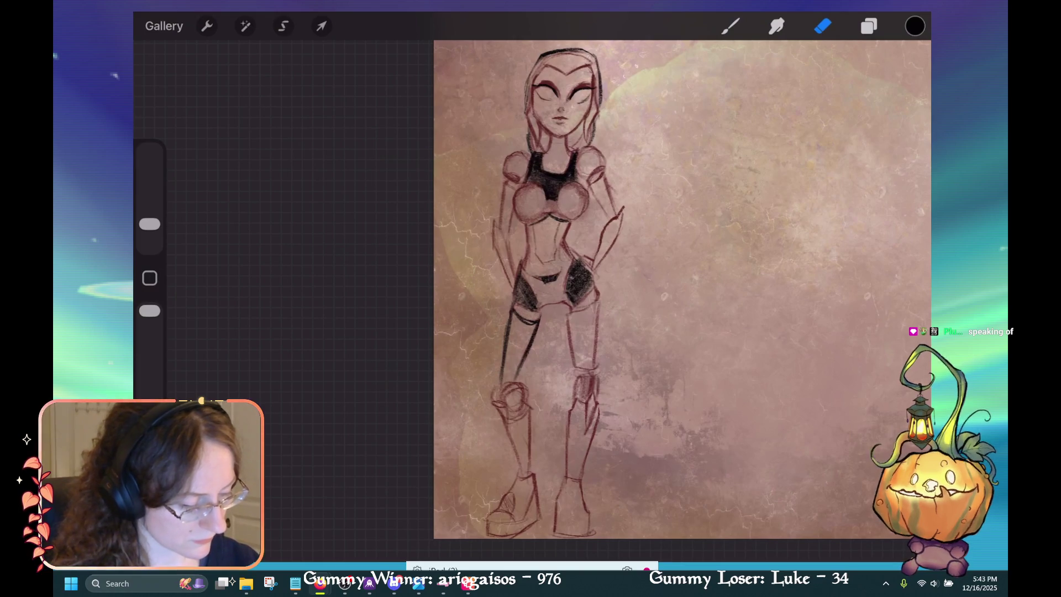
left_click(730, 25)
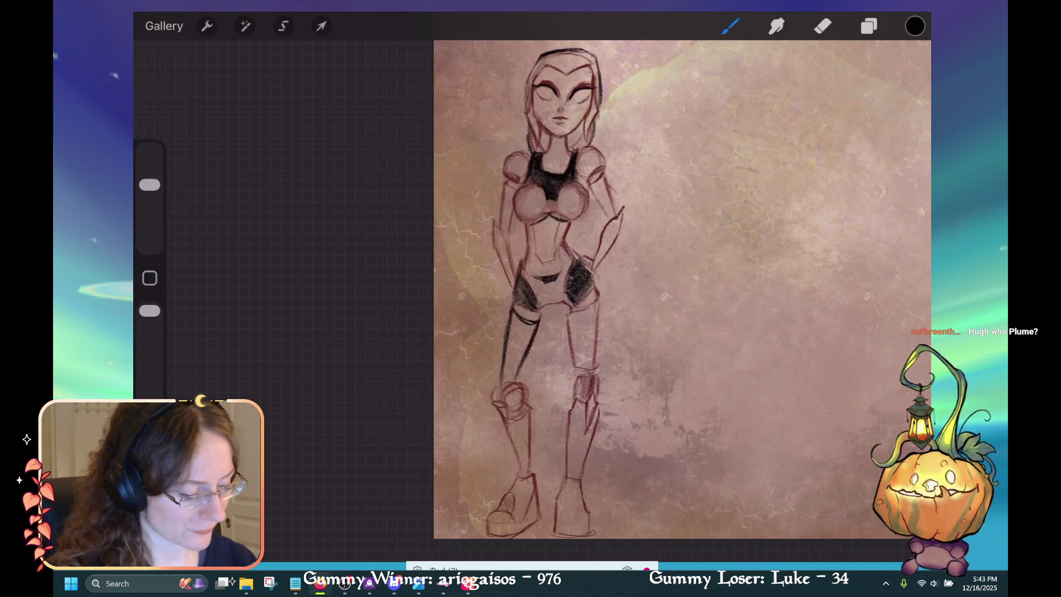
left_click_drag(490, 401, 504, 421)
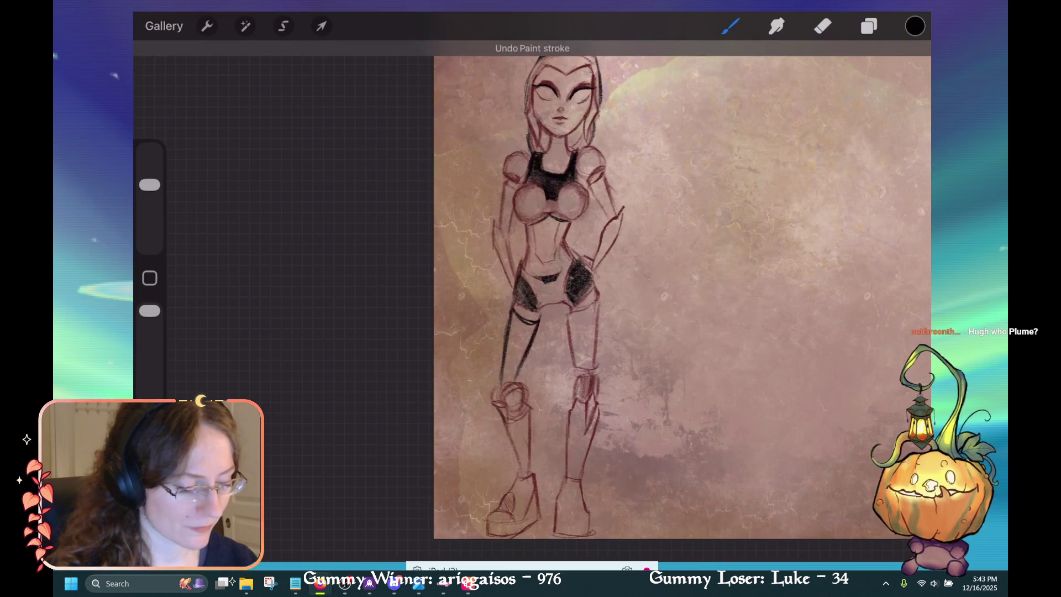
left_click_drag(149, 185, 149, 206)
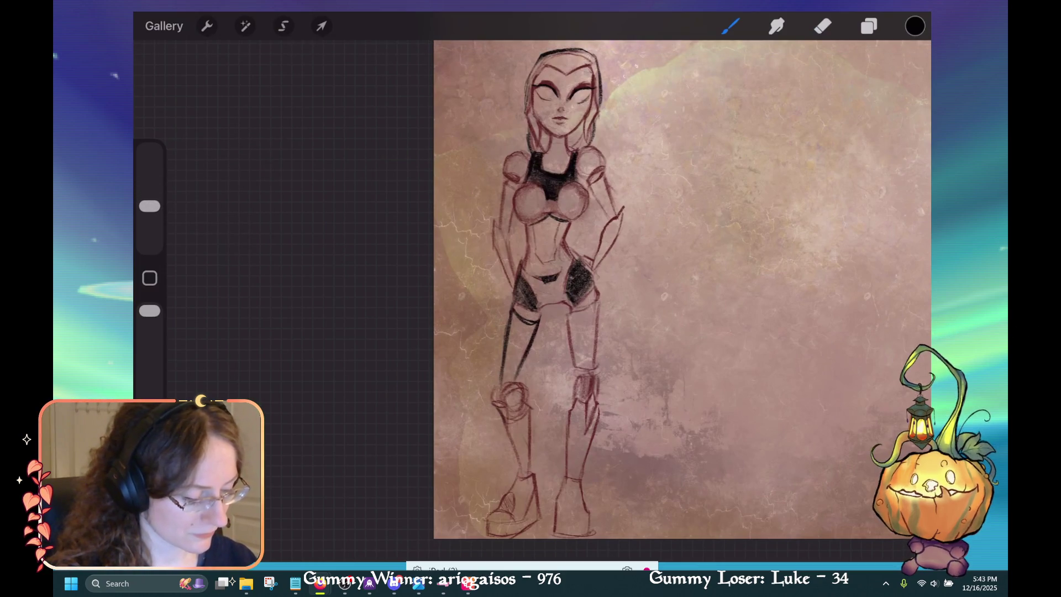
left_click_drag(494, 405, 502, 421)
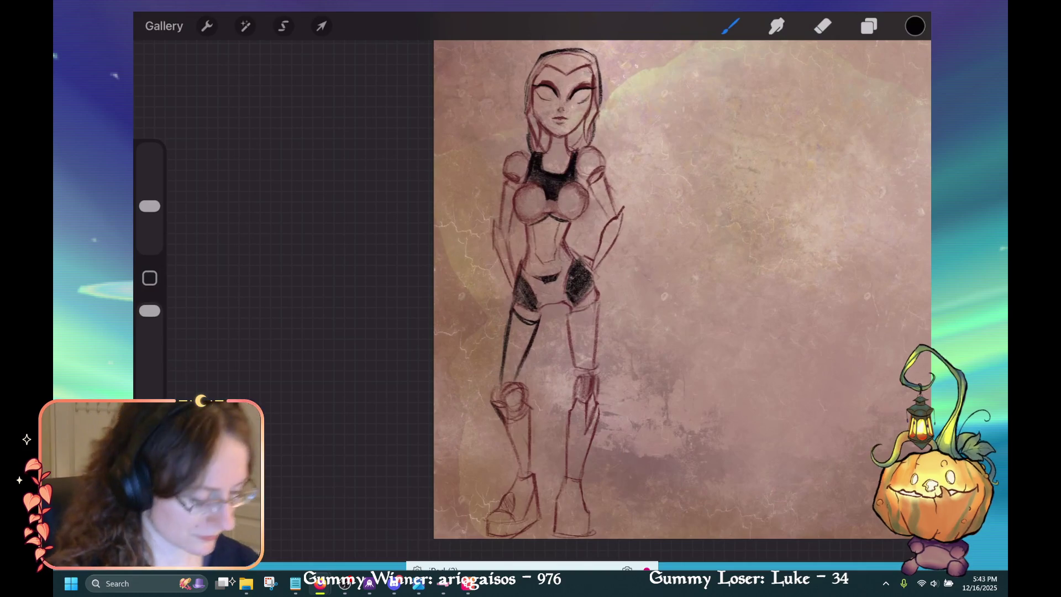
mouse_move(491, 400)
left_mouse_down()
mouse_move(507, 398)
mouse_move(503, 425)
left_mouse_up()
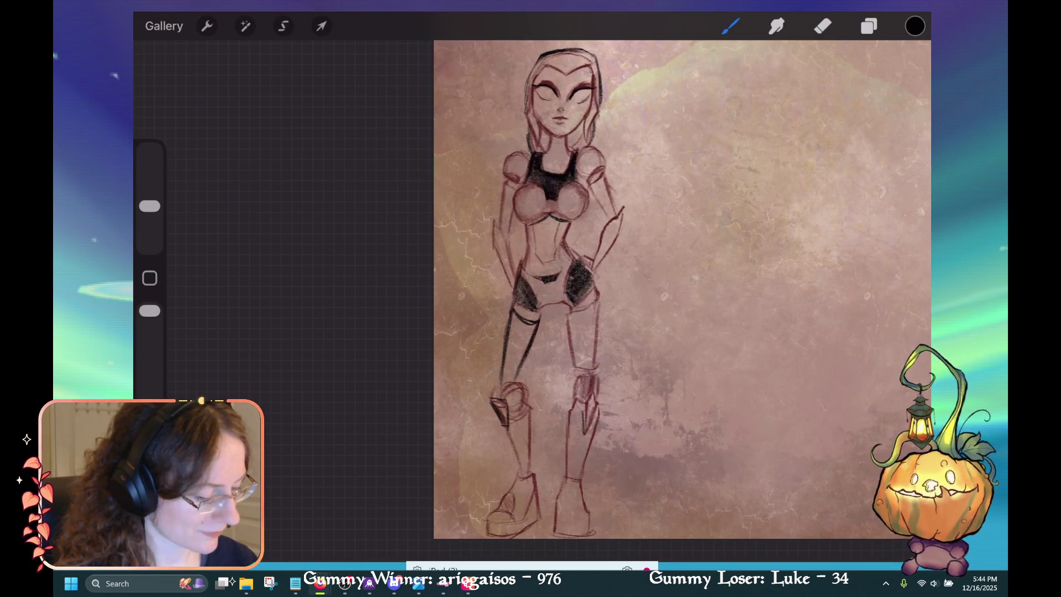
key("ctrl+z")
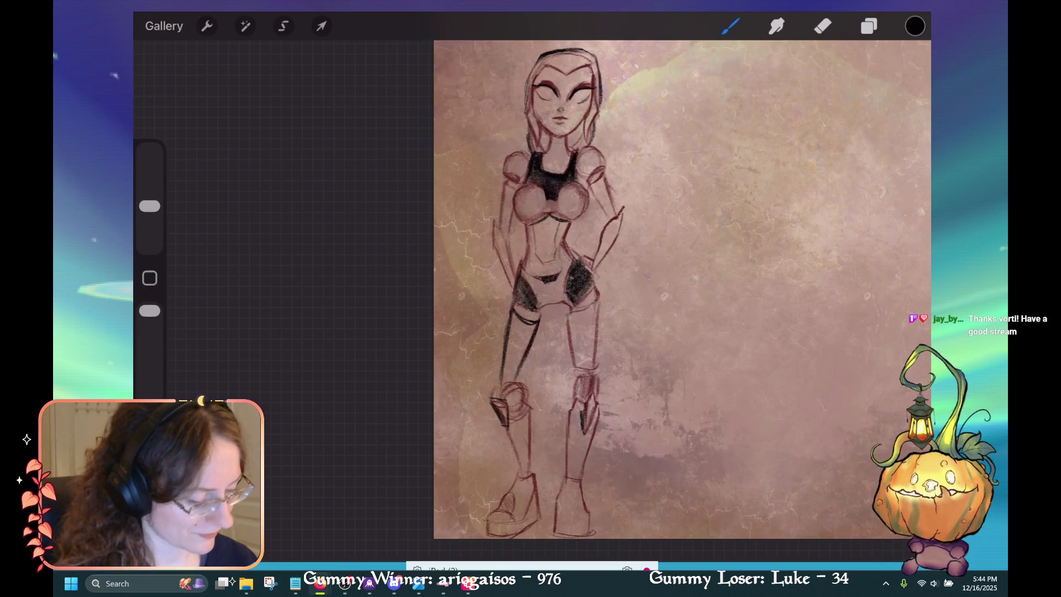
key("ctrl+z")
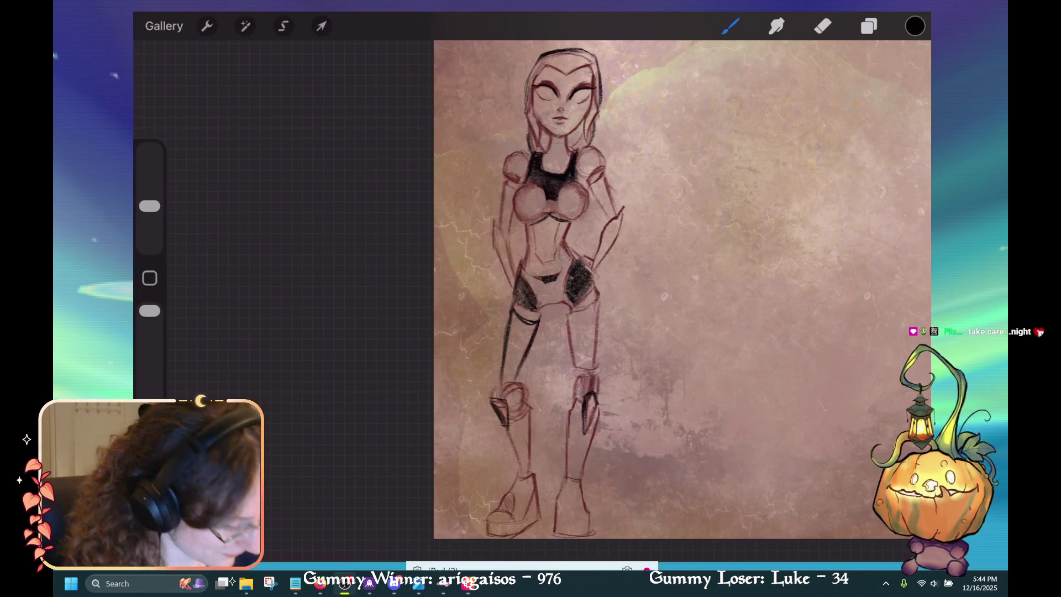
left_click_drag(601, 323, 597, 367)
Darken the right leg's outer and inner outlines with the pencil, undoing the last stroke.
left_click_drag(600, 293, 597, 363)
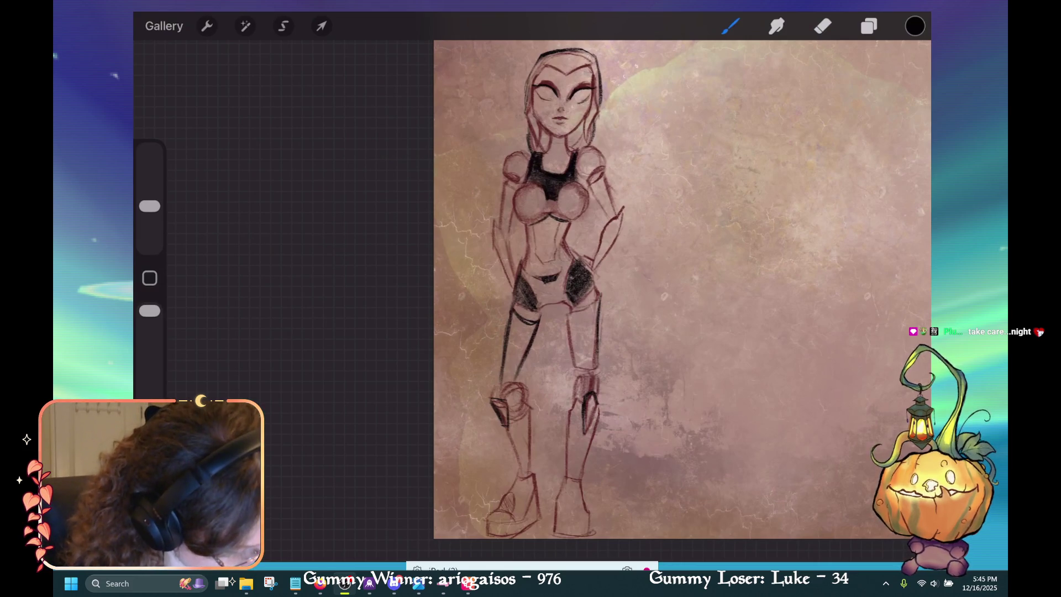
left_click_drag(574, 326, 576, 370)
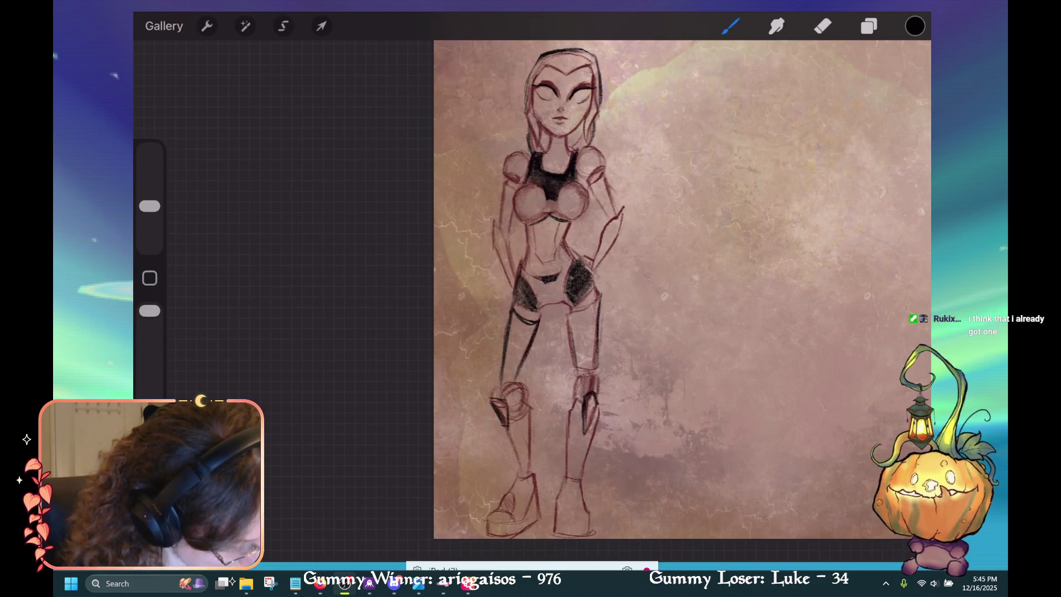
left_click_drag(571, 305, 576, 374)
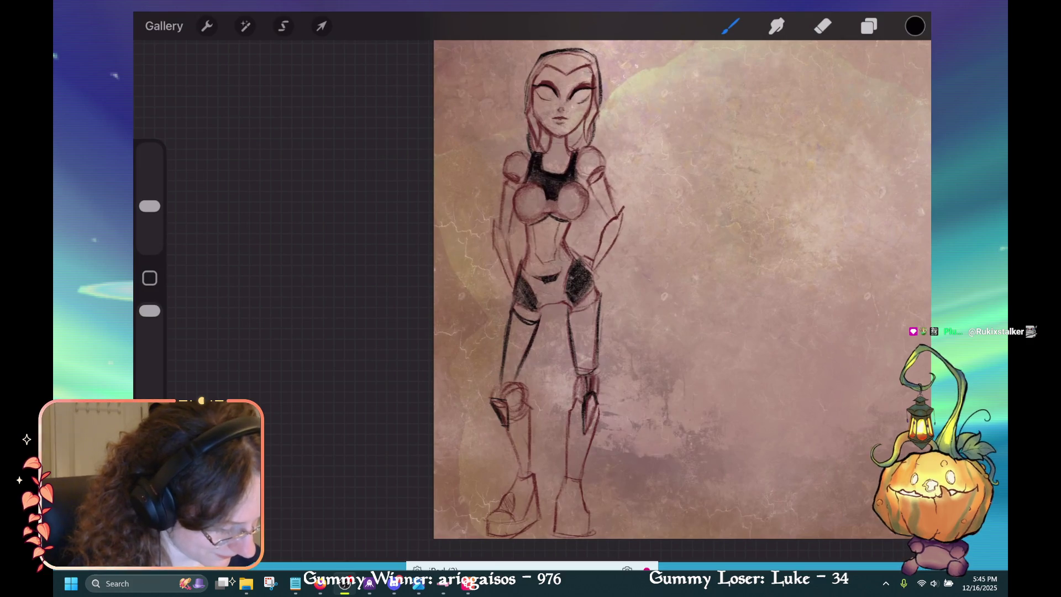
key("ctrl+z")
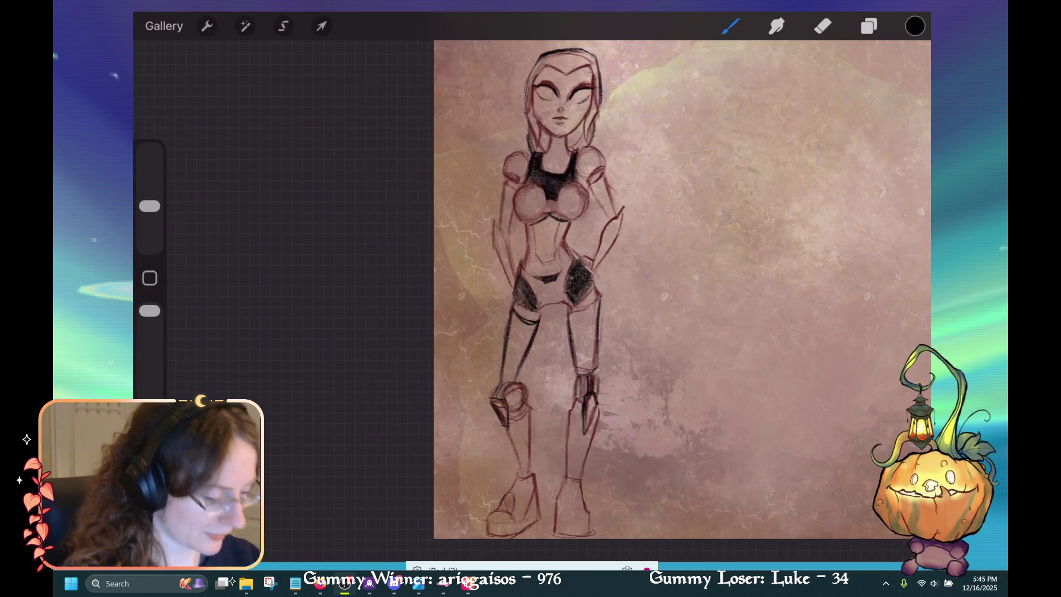
scroll(580, 276, "up", 3)
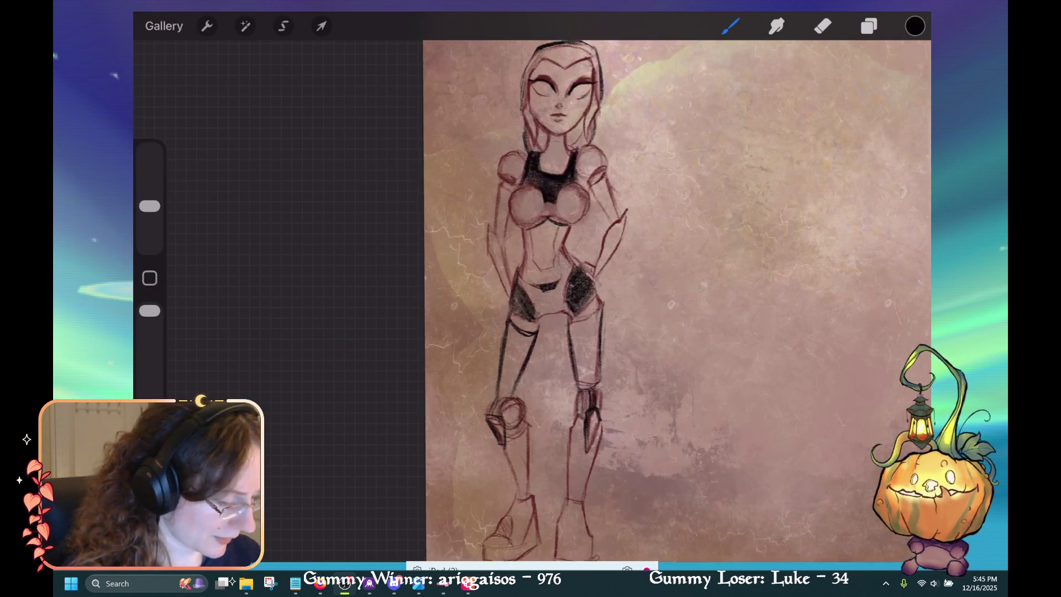
Try dark and muted red swatches from the saved palettes, undoing a chest shading stroke.
left_click(914, 26)
left_click(811, 265)
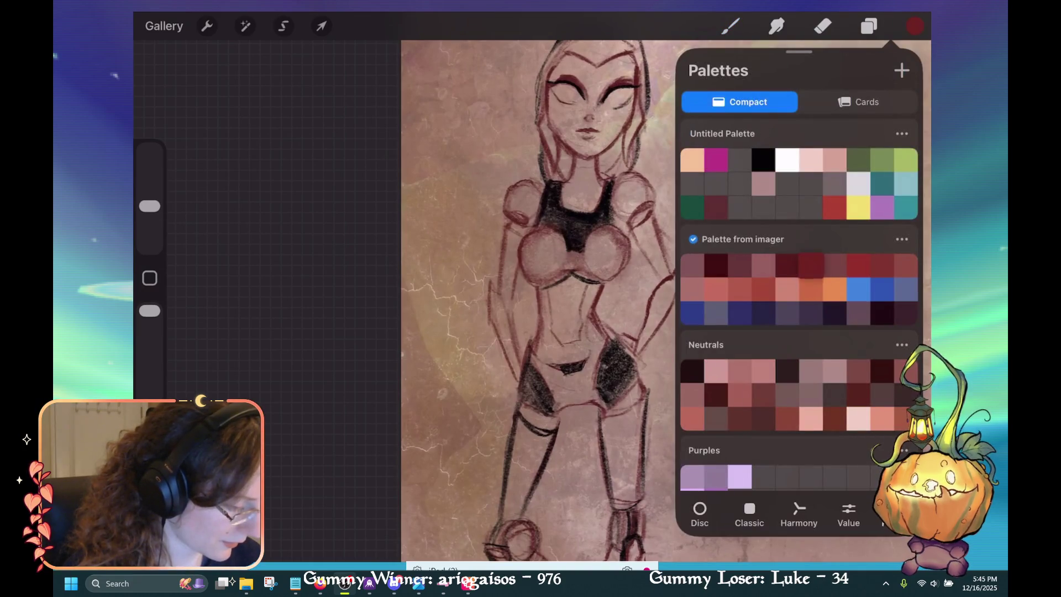
left_click(731, 26)
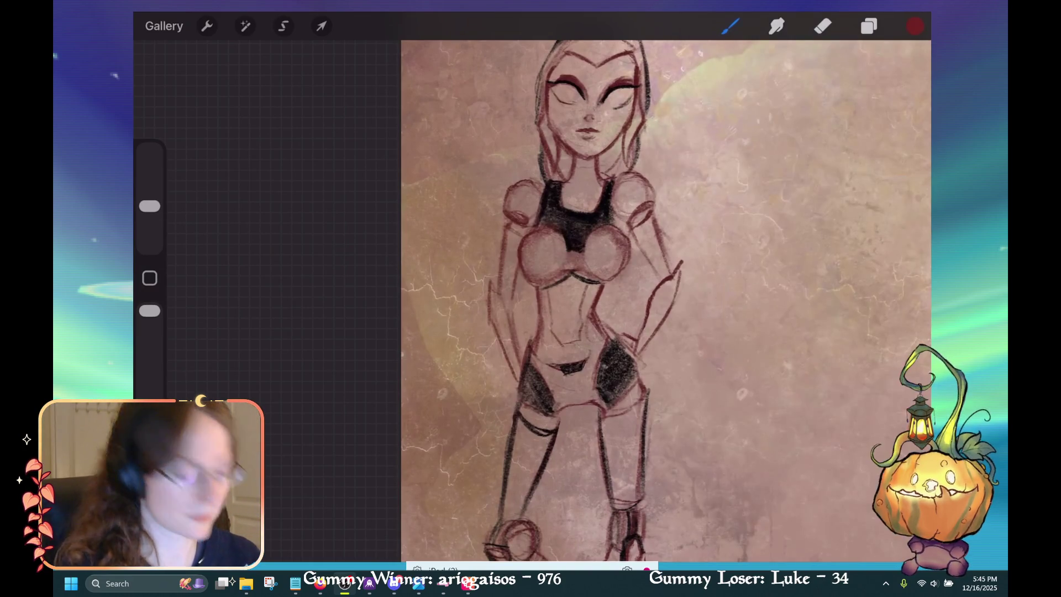
left_click(914, 26)
scroll(799, 304, "down", 10)
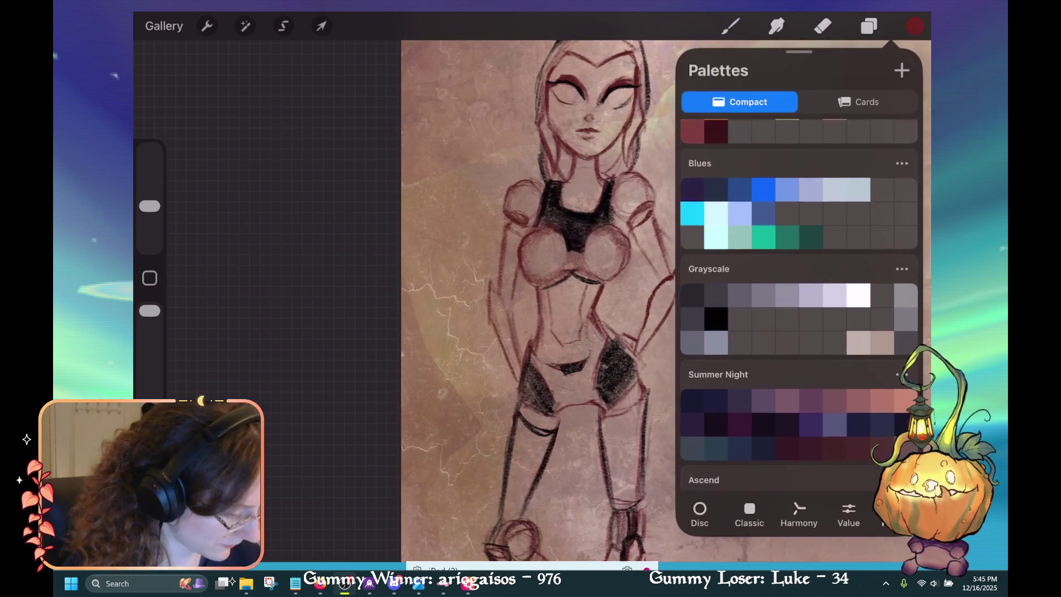
scroll(799, 304, "down", 5)
scroll(799, 304, "down", 5)
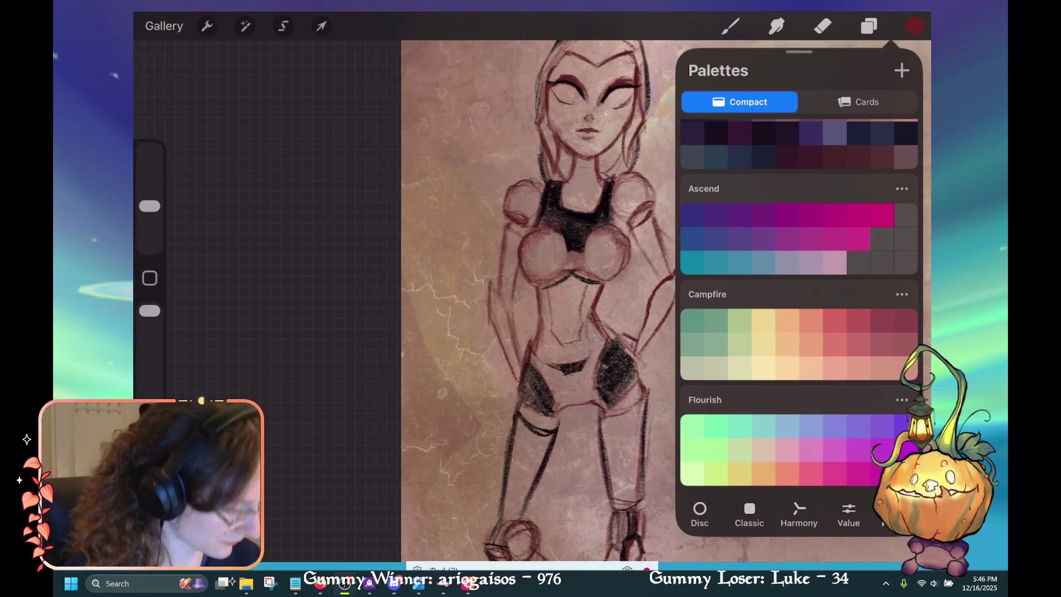
scroll(799, 304, "up", 15)
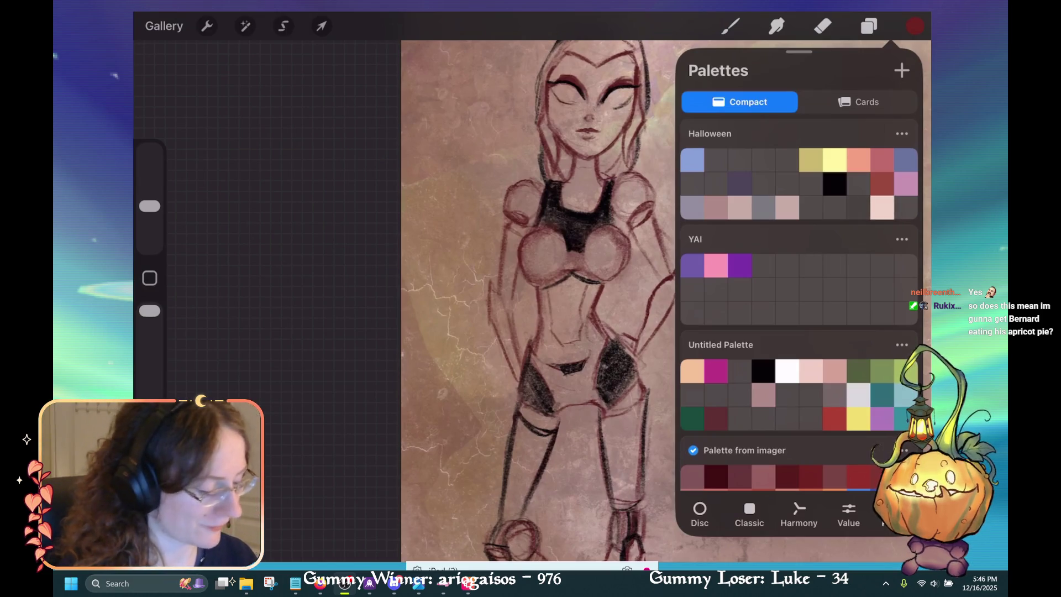
scroll(799, 304, "down", 5)
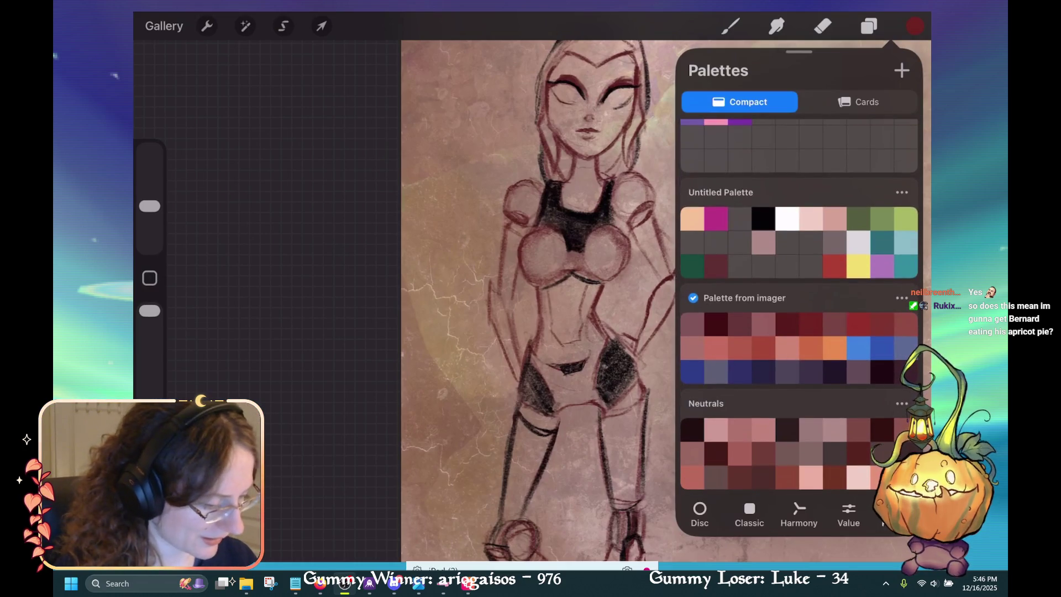
left_click(834, 323)
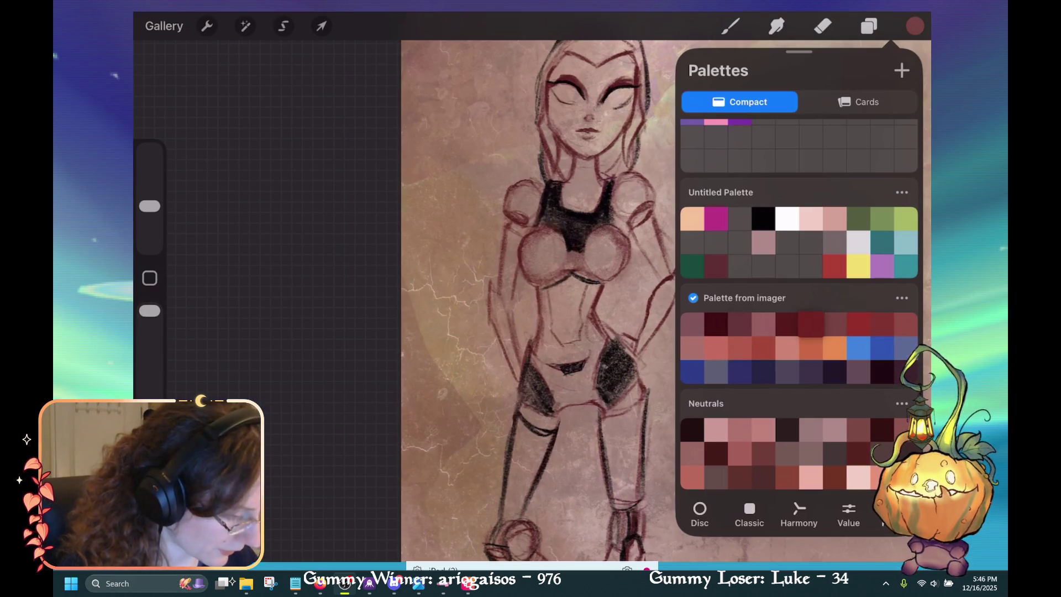
left_click(787, 324)
left_click(914, 25)
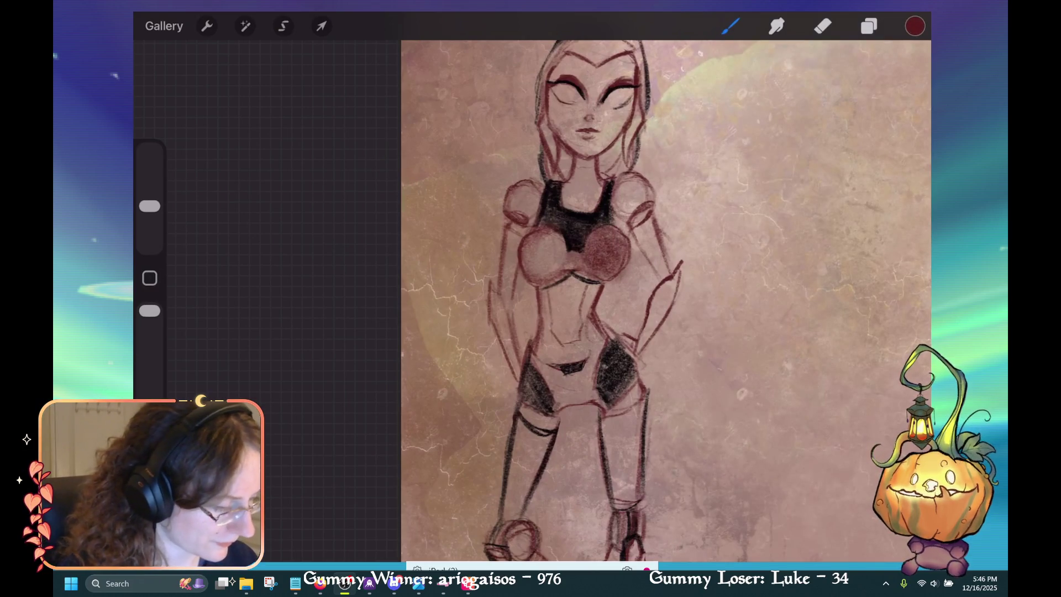
key("ctrl+z")
Try reds from the Halloween and 'Palette from imager' palettes, unsetting the latter as default.
left_click(914, 26)
scroll(798, 304, "down", 3)
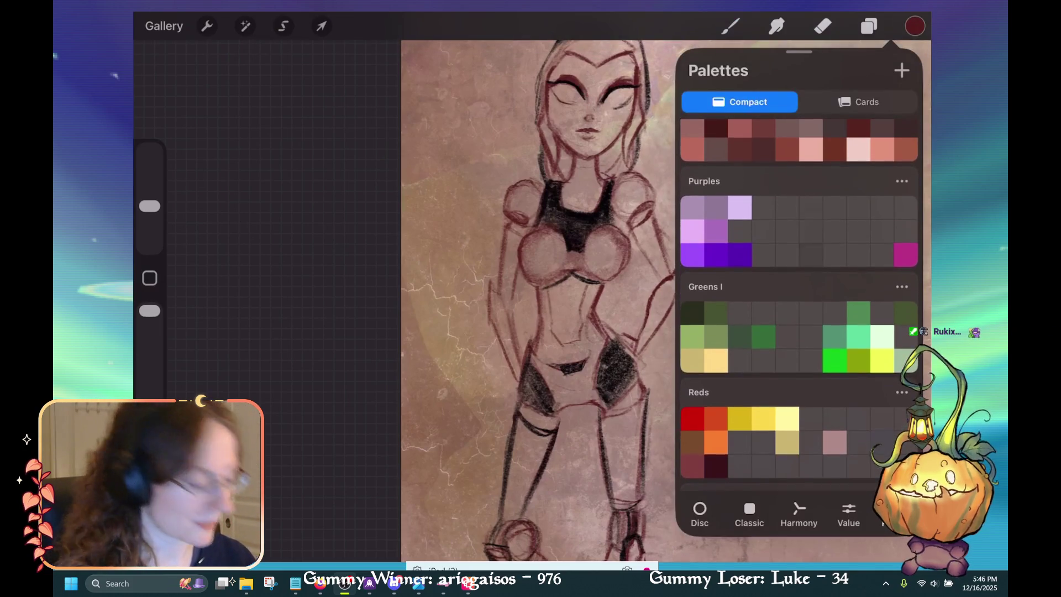
scroll(799, 304, "down", 1)
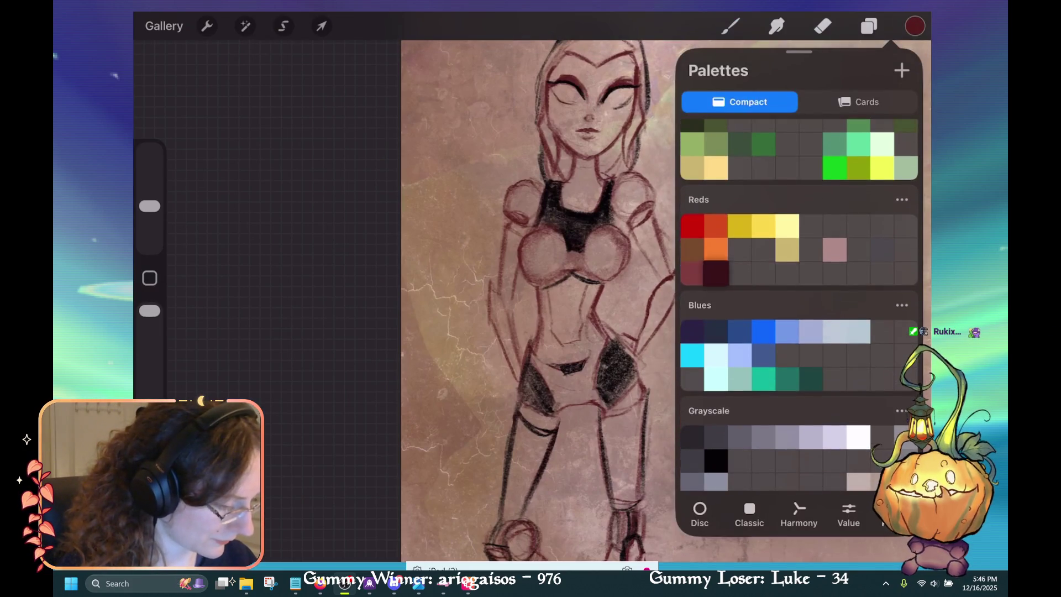
scroll(799, 304, "down", 4)
scroll(799, 304, "up", 3)
scroll(799, 304, "down", 10)
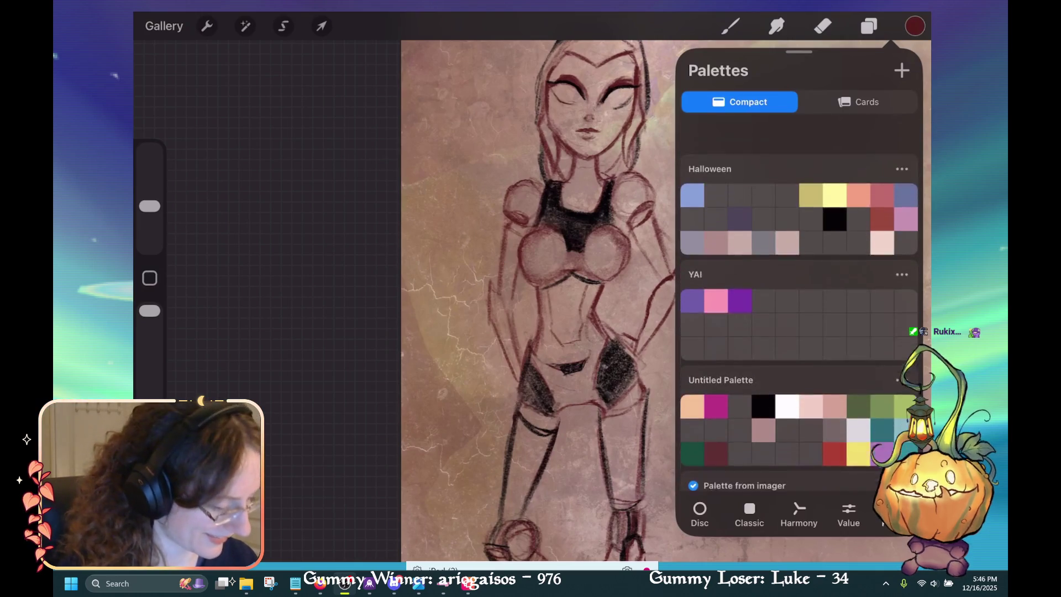
left_click(749, 514)
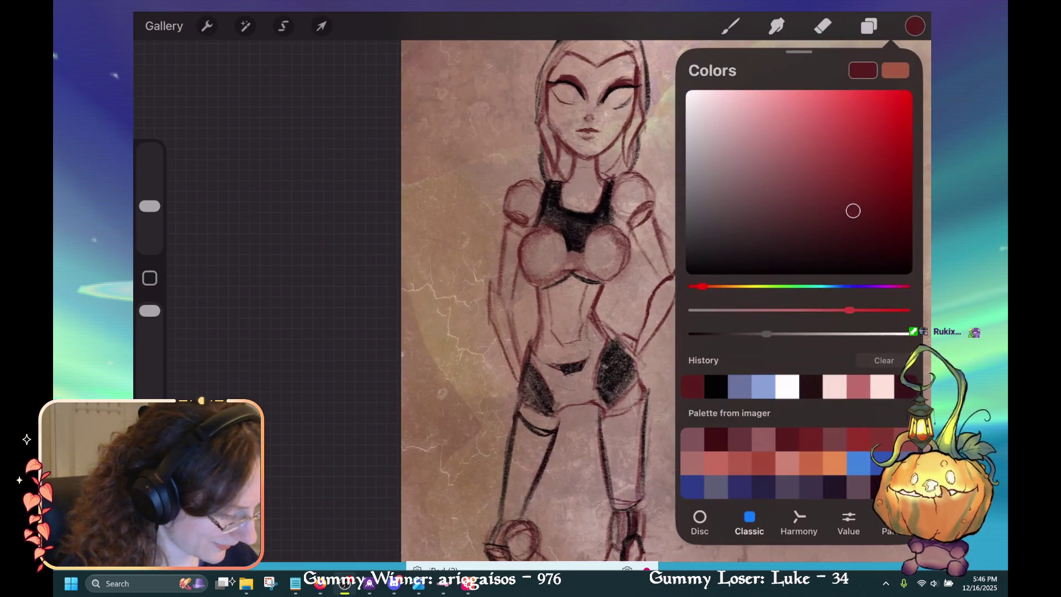
left_click(887, 522)
scroll(799, 304, "up", 5)
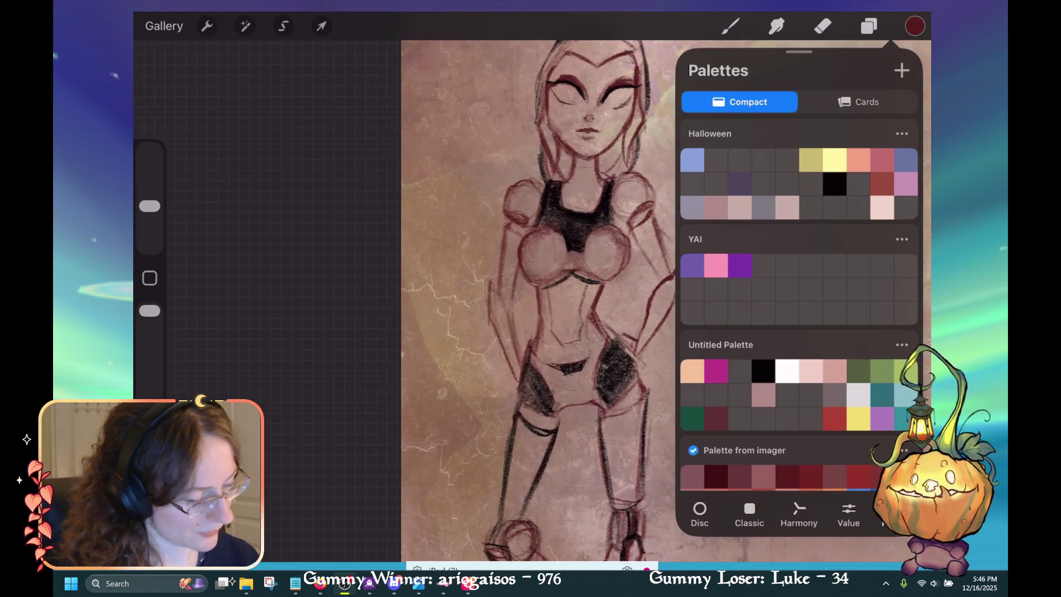
left_click(881, 184)
left_click(882, 161)
scroll(798, 304, "down", 3)
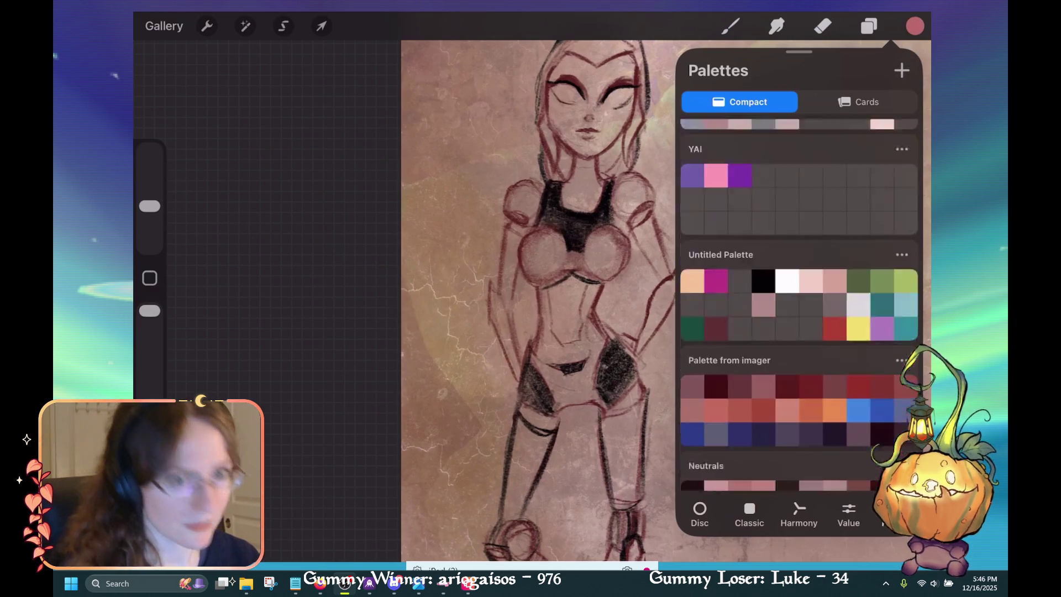
scroll(799, 304, "down", 5)
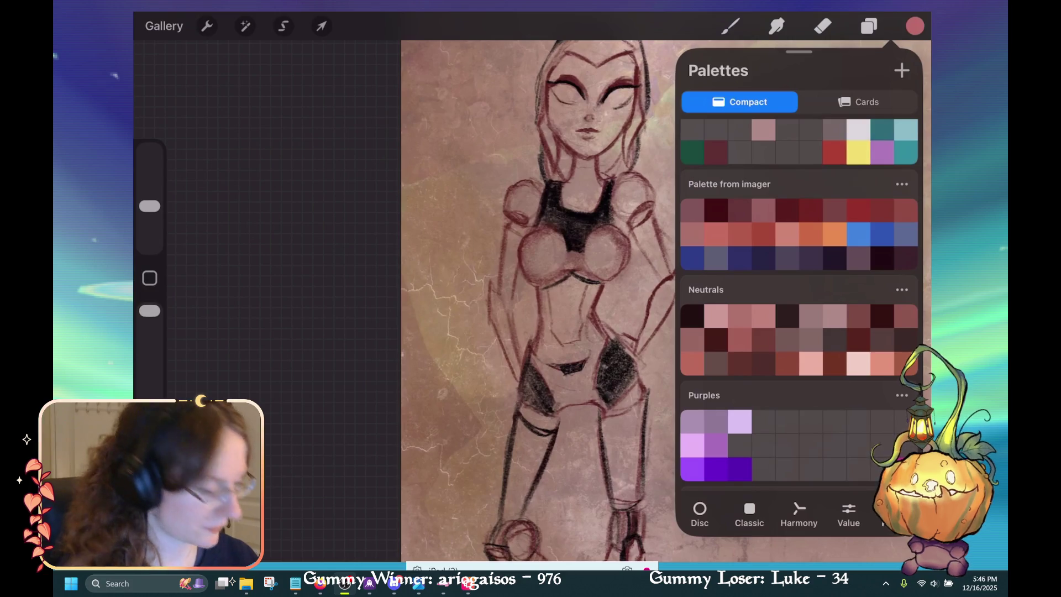
left_click(811, 210)
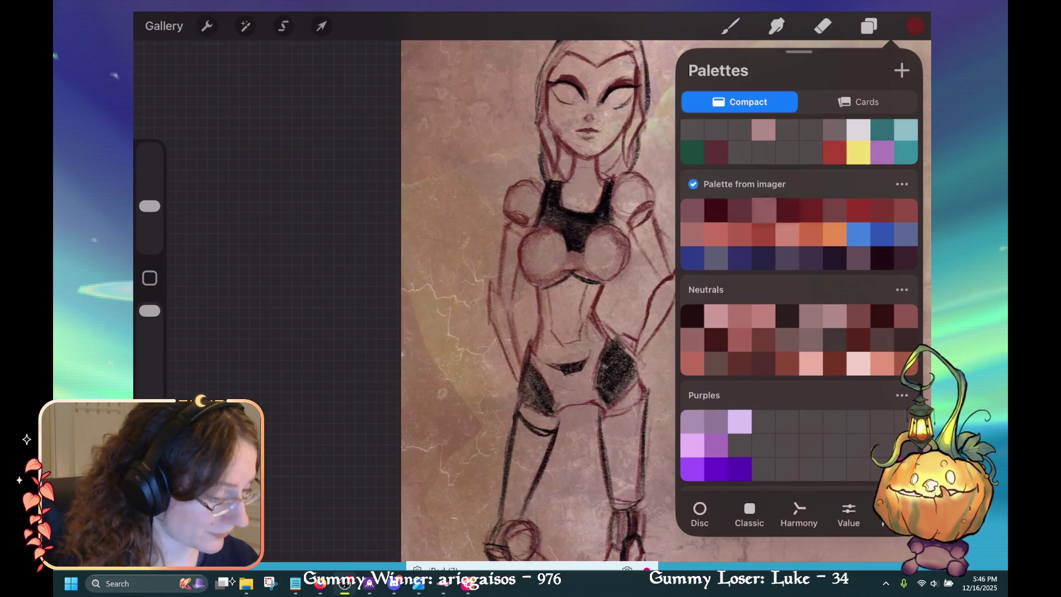
left_click(762, 210)
left_click(788, 234)
left_click(716, 152)
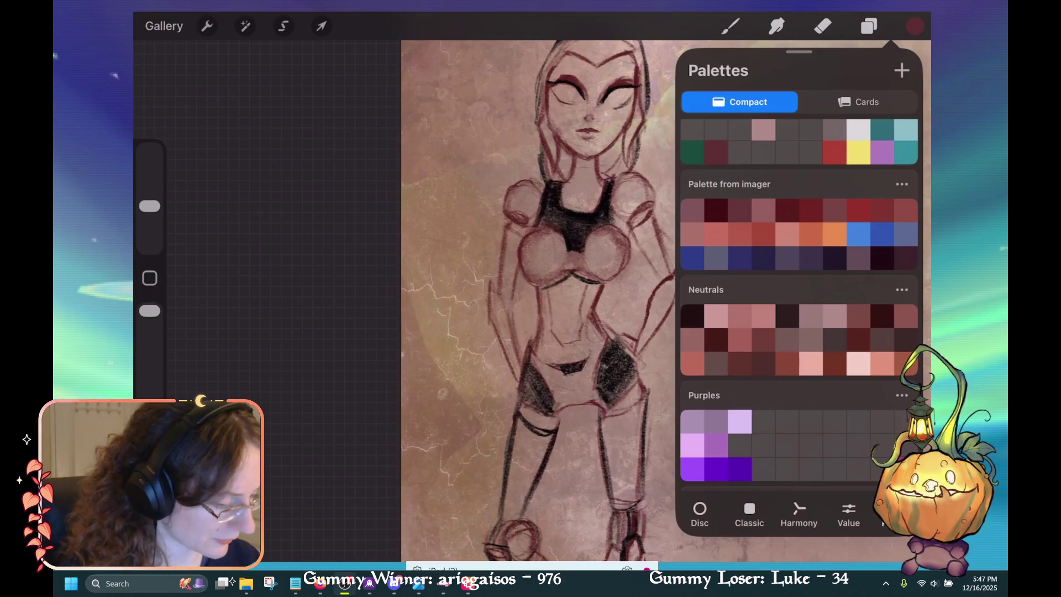
In the Classic picker, shift the hue toward magenta-red and brighten it to a deep crimson.
left_click(749, 513)
left_click_drag(883, 286, 903, 286)
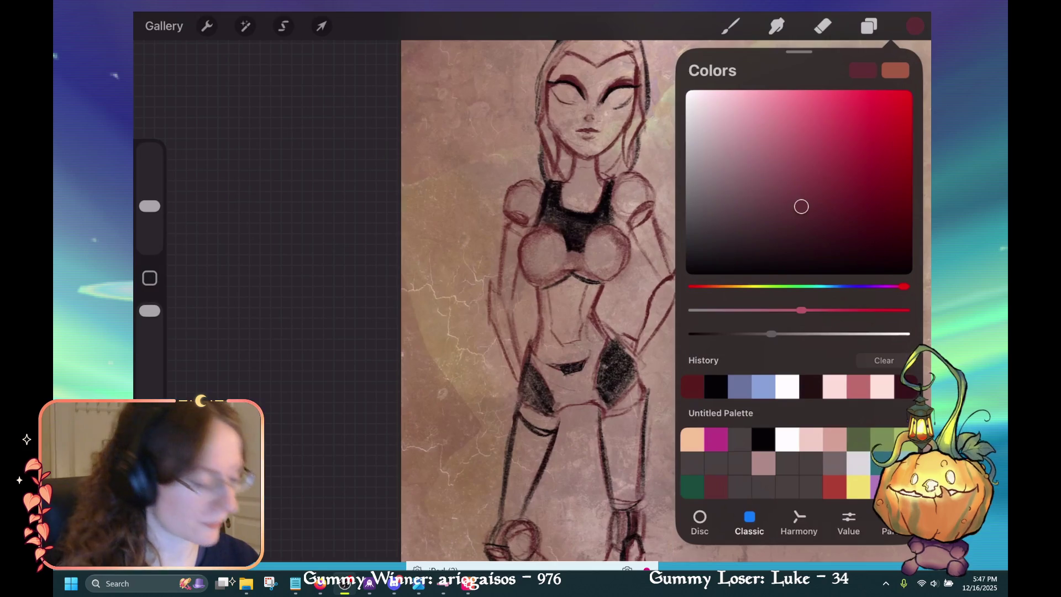
mouse_move(801, 206)
left_mouse_down()
mouse_move(814, 171)
mouse_move(810, 197)
left_mouse_up()
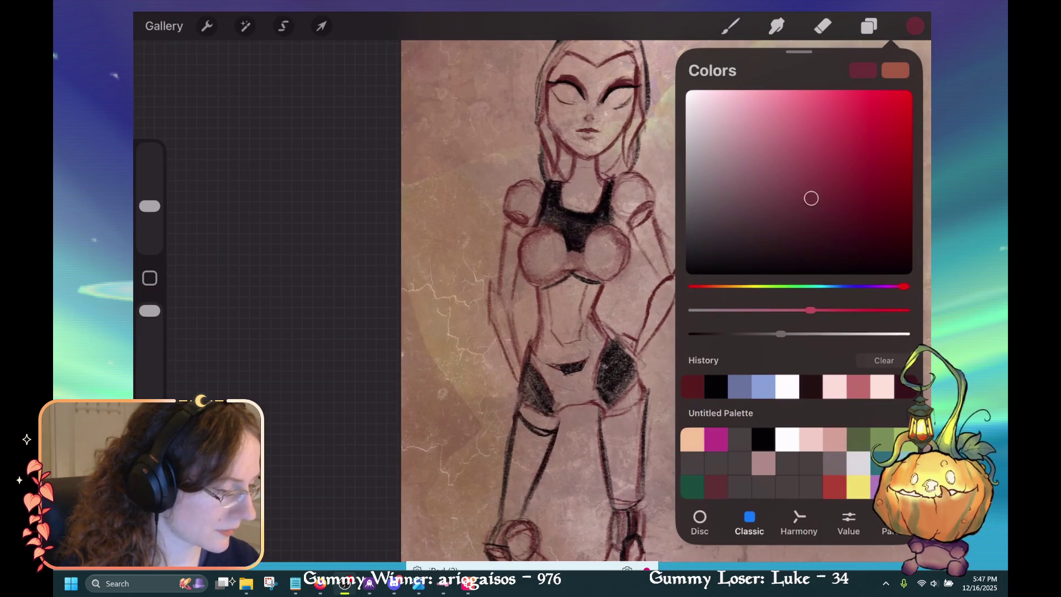
left_click(730, 26)
scroll(608, 301, "up", 3)
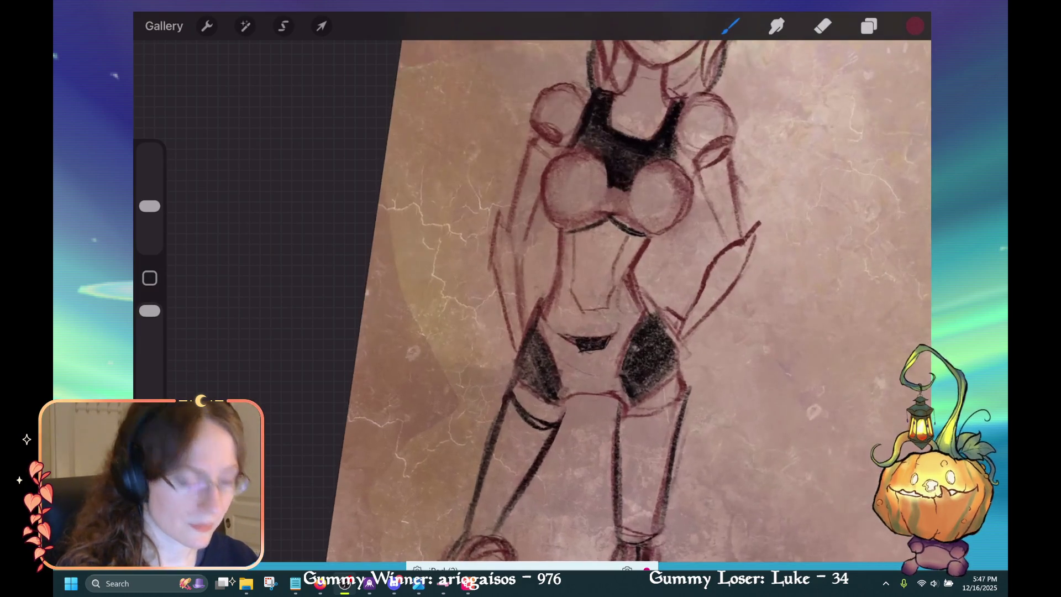
Block dark red onto the left hip, then undo the stroke.
left_click_drag(546, 321, 555, 343)
left_click_drag(540, 296, 564, 367)
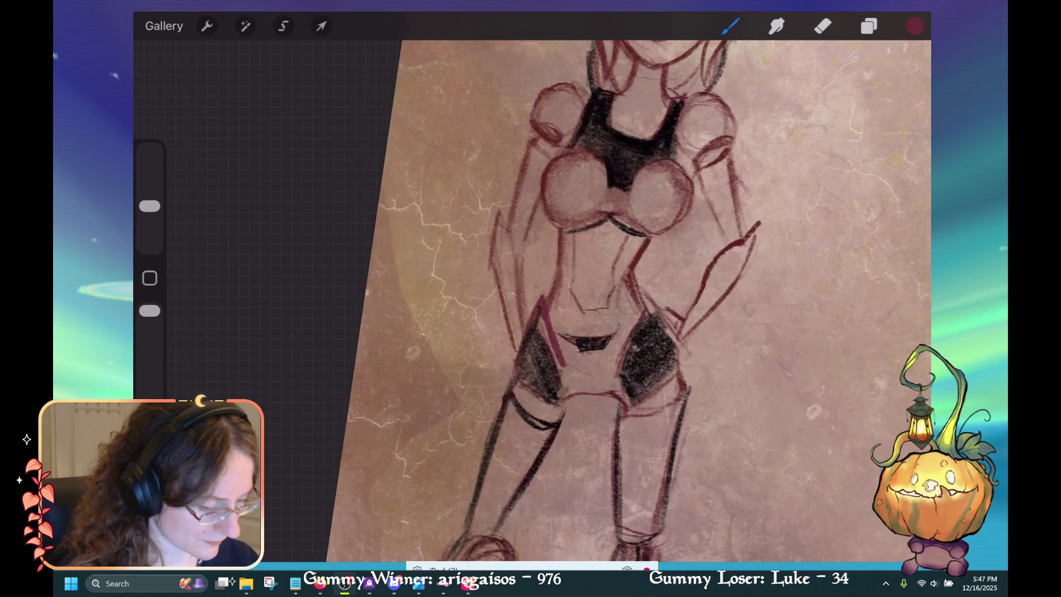
left_click_drag(542, 315, 557, 361)
key("ctrl+z")
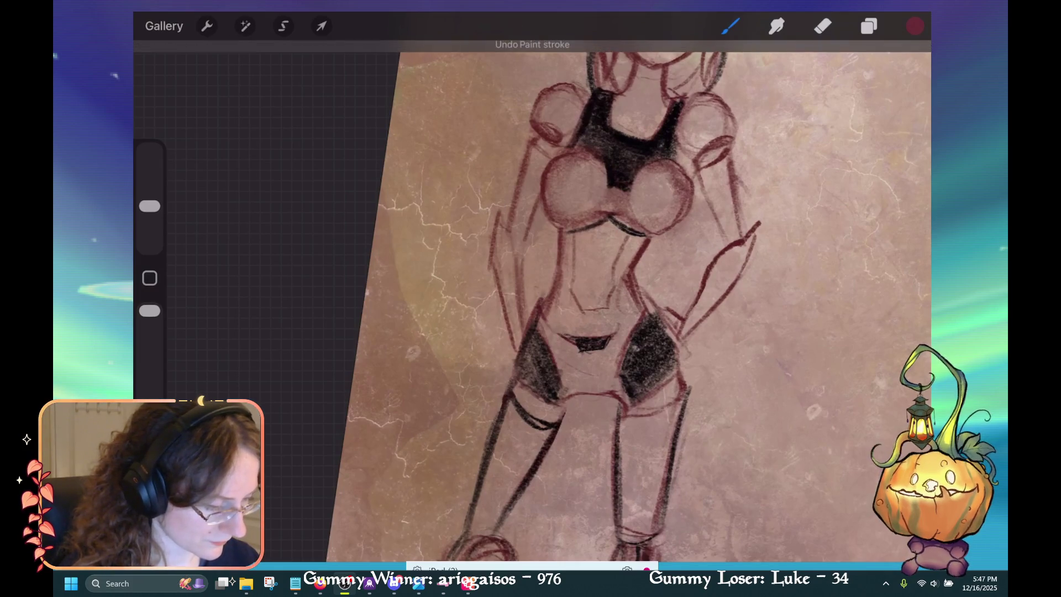
Delete the hidden Layer 14 after a failed stroke on it.
left_click(868, 26)
left_click(793, 188)
left_click(868, 26)
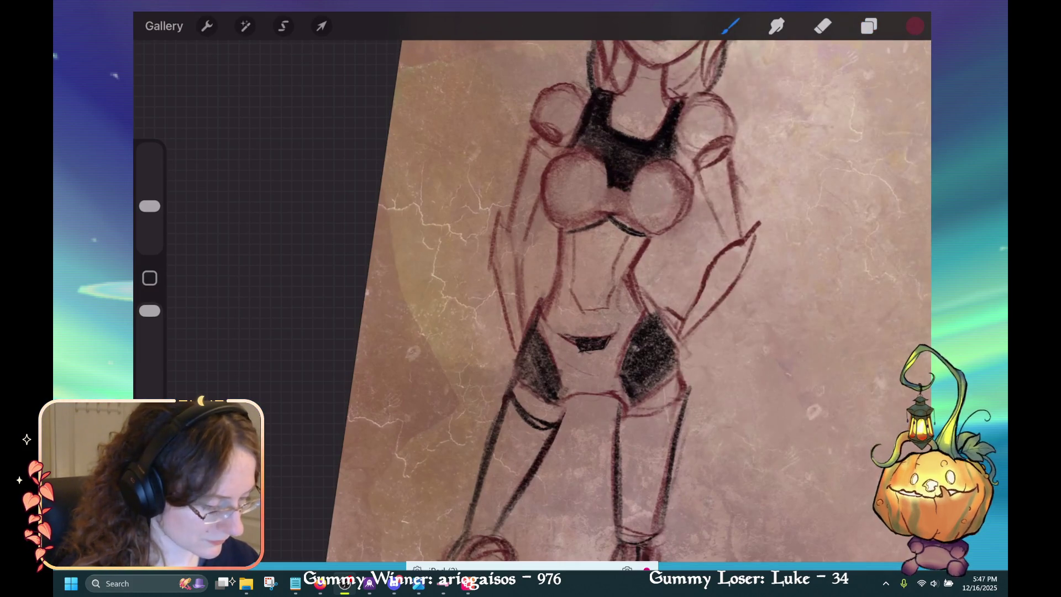
left_click(553, 331)
left_click(626, 326)
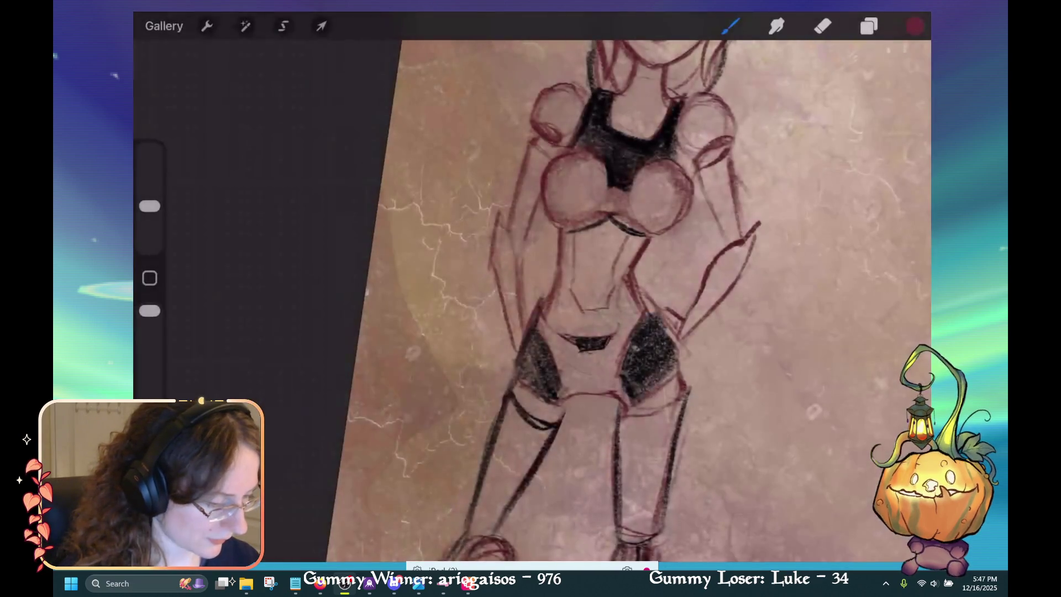
left_click_drag(829, 189, 701, 188)
left_click_drag(773, 188, 690, 188)
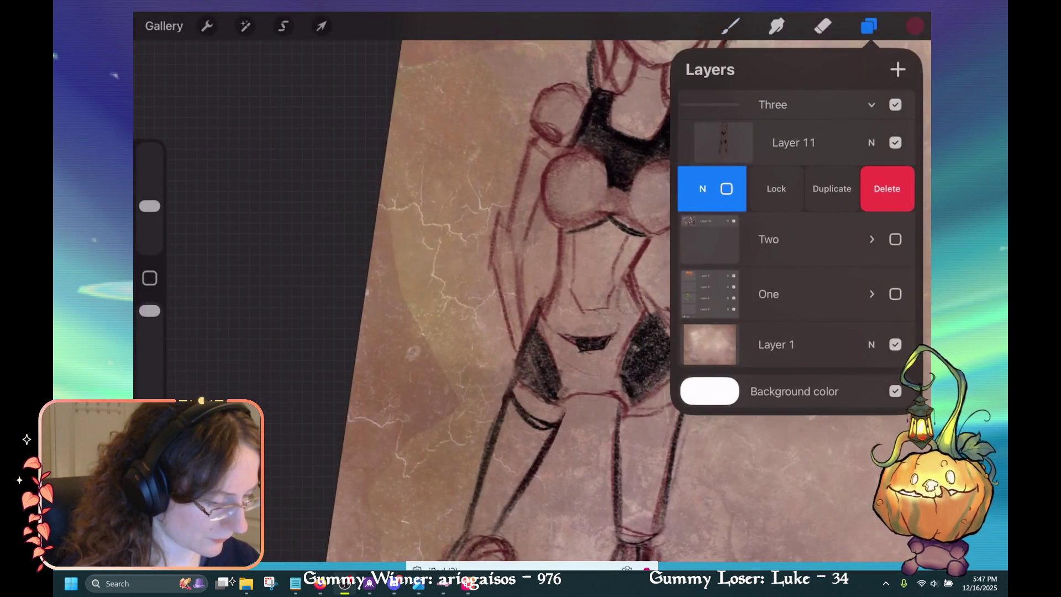
left_click(884, 187)
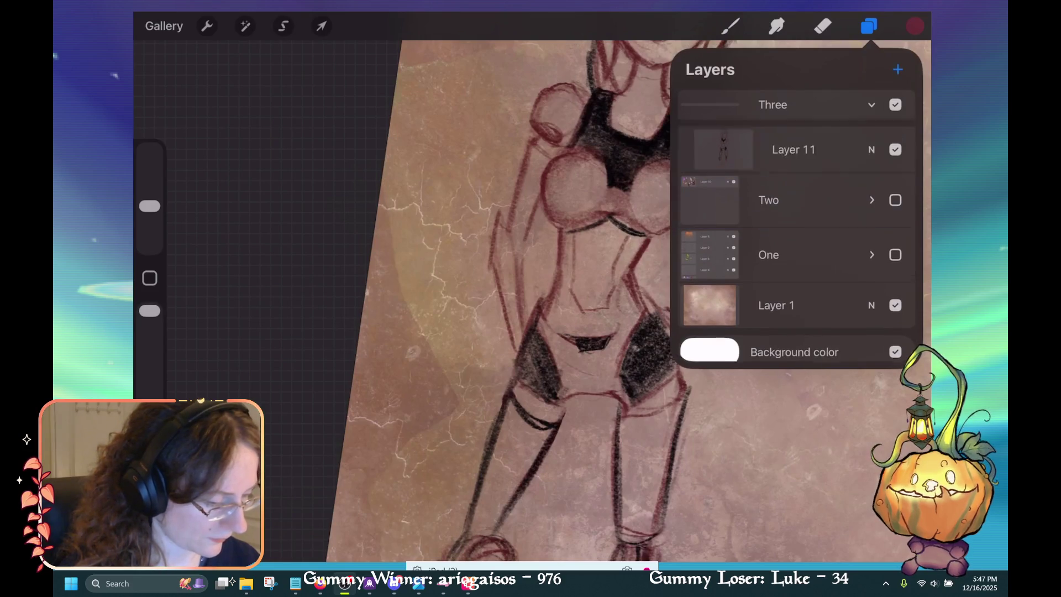
Add a new Layer 12, move it under Layer 11, and select it for painting.
left_click(898, 69)
left_click_drag(795, 142, 807, 187)
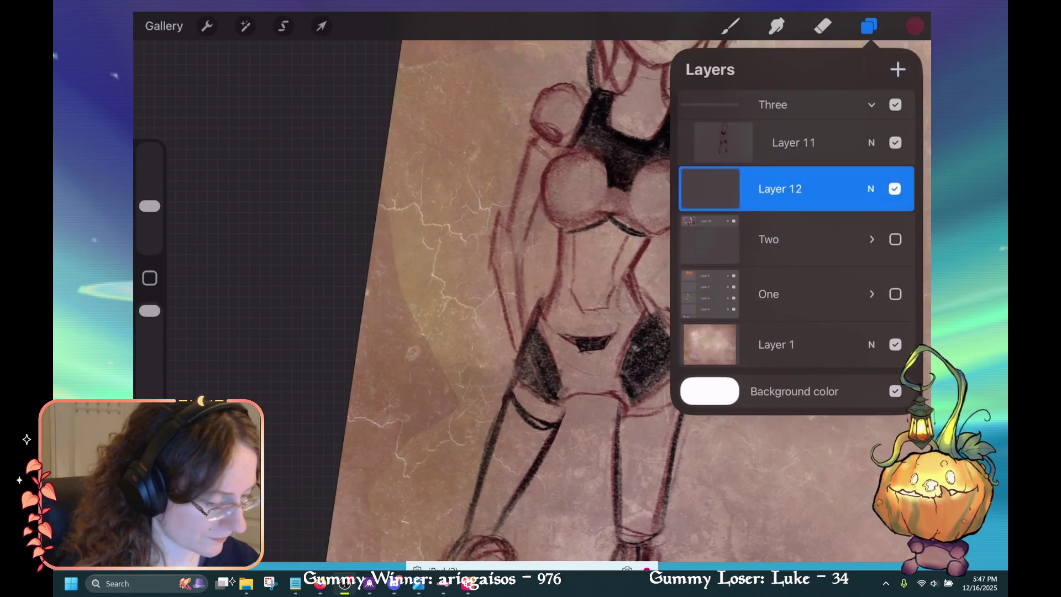
left_click(793, 142)
left_click(730, 26)
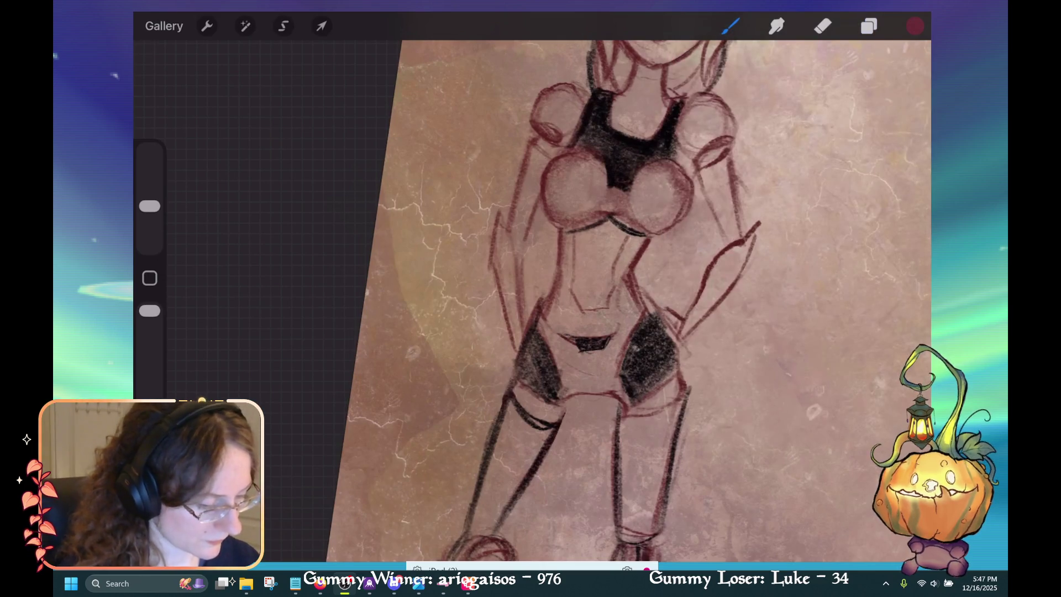
Fill both chest cups with solid dark red, redoing the first attempt and darkening between them.
mouse_move(585, 165)
left_mouse_down()
mouse_move(558, 210)
mouse_move(553, 166)
mouse_move(596, 160)
mouse_move(552, 215)
mouse_move(602, 205)
mouse_move(564, 226)
mouse_move(631, 209)
mouse_move(652, 226)
left_mouse_up()
key("ctrl+z")
left_click_drag(680, 171, 641, 232)
mouse_move(641, 165)
left_mouse_down()
mouse_move(685, 205)
mouse_move(630, 226)
left_mouse_up()
scroll(622, 301, "down", 2)
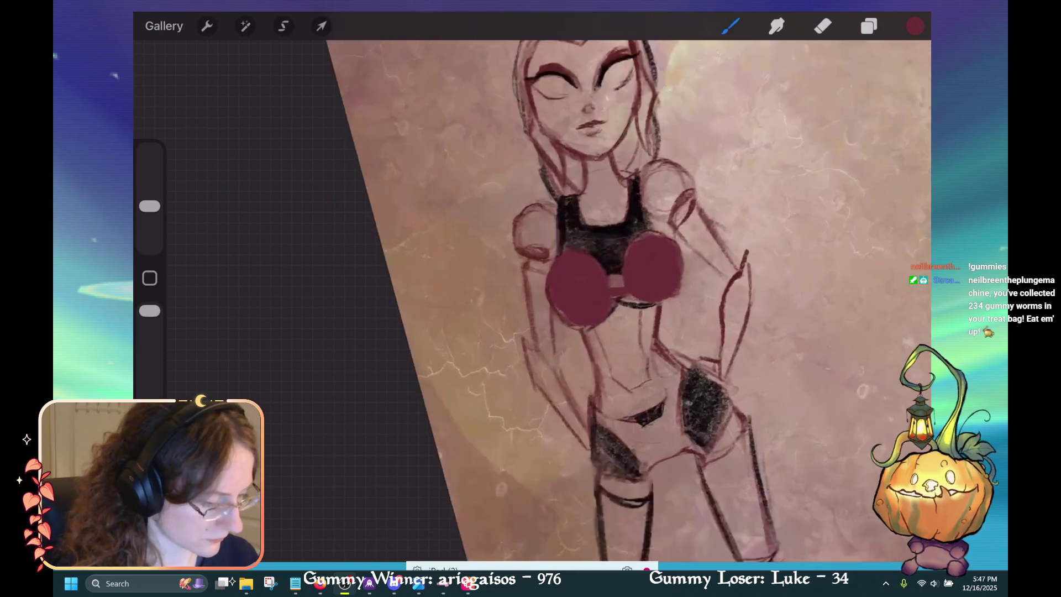
scroll(607, 301, "down", 2)
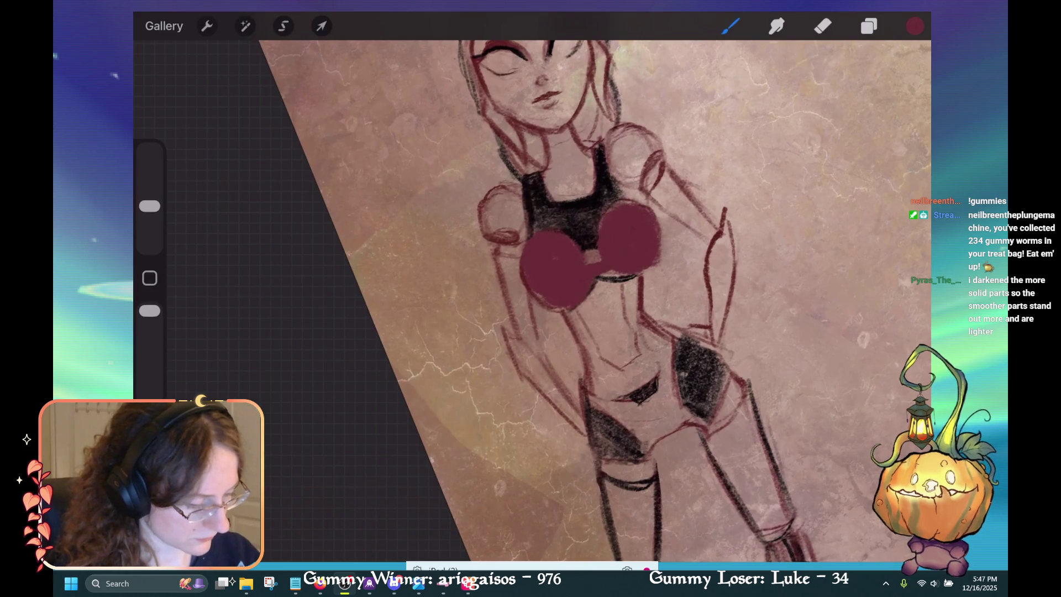
left_click_drag(602, 272, 624, 276)
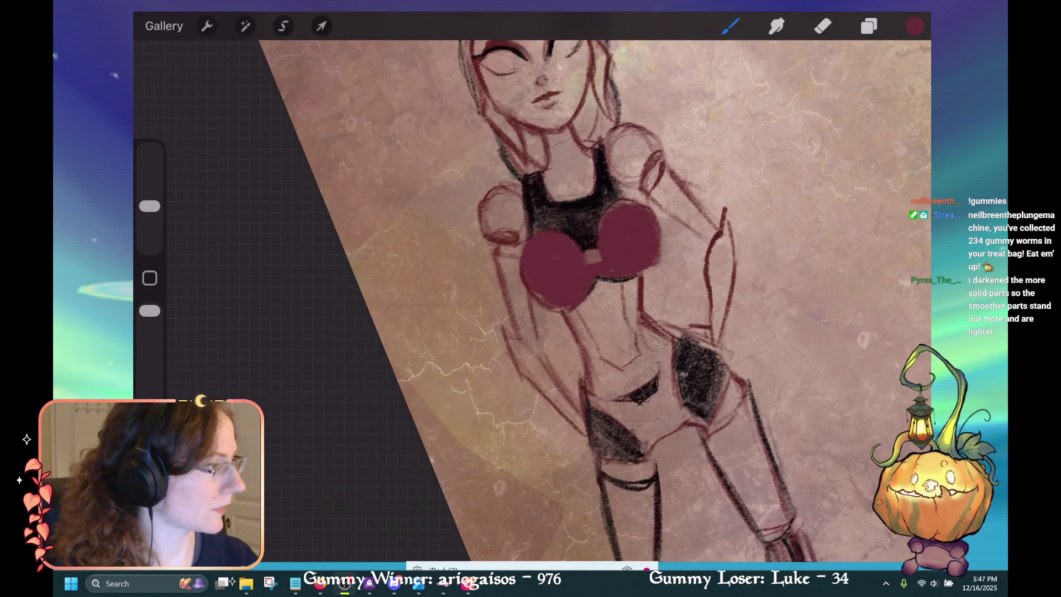
scroll(608, 301, "down", 3)
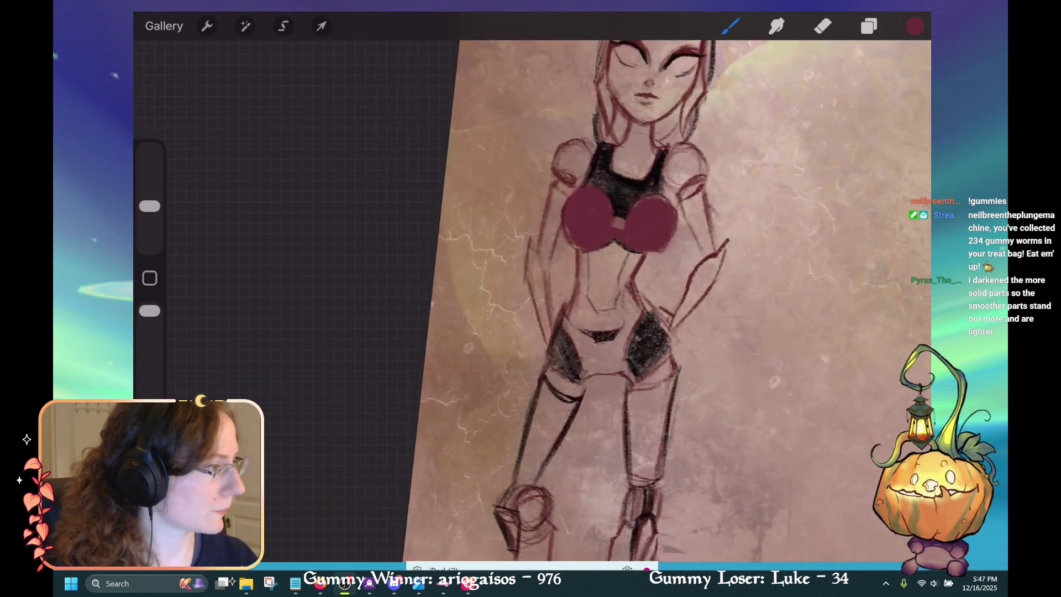
scroll(608, 301, "up", 2)
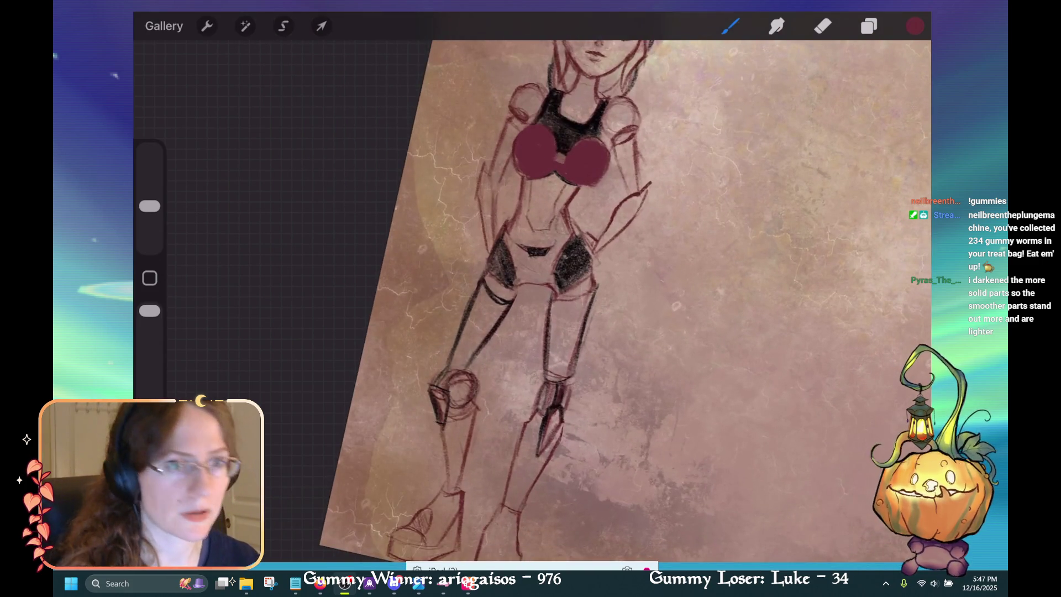
scroll(608, 301, "down", 2)
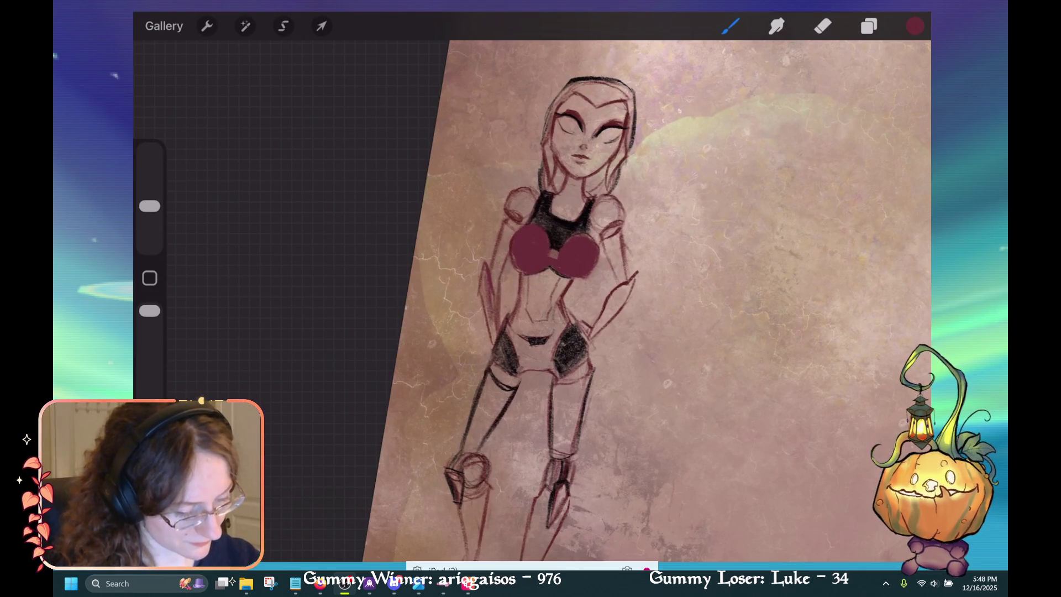
Block in dark red over the left arm and right forearm guards, undoing stray strokes.
left_click_drag(493, 291, 490, 343)
left_click_drag(487, 271, 484, 327)
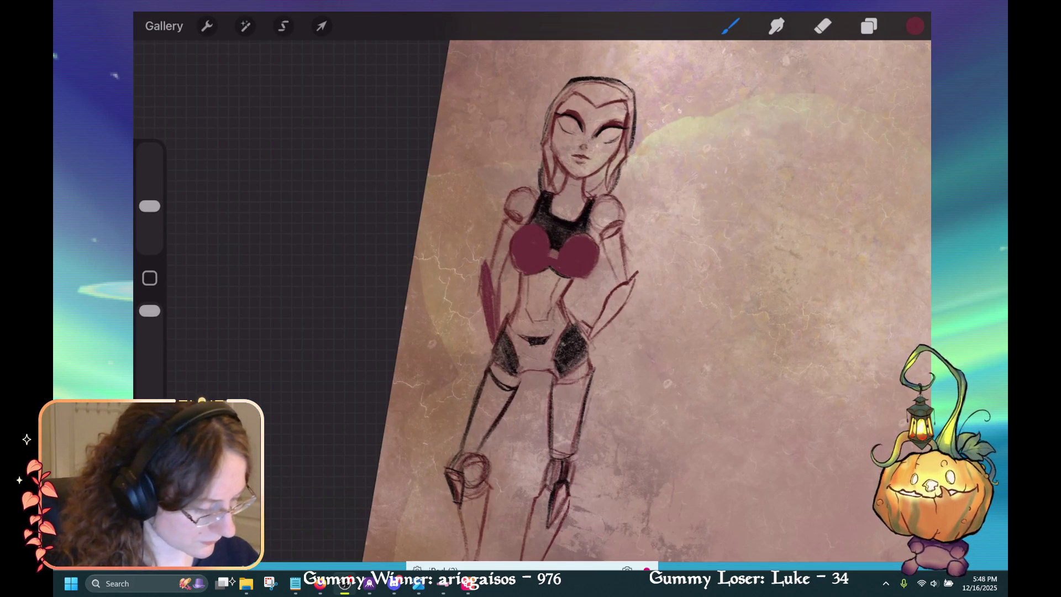
mouse_move(631, 286)
left_mouse_down()
mouse_move(587, 340)
mouse_move(605, 319)
left_mouse_up()
key("ctrl+z")
left_click_drag(631, 284, 588, 340)
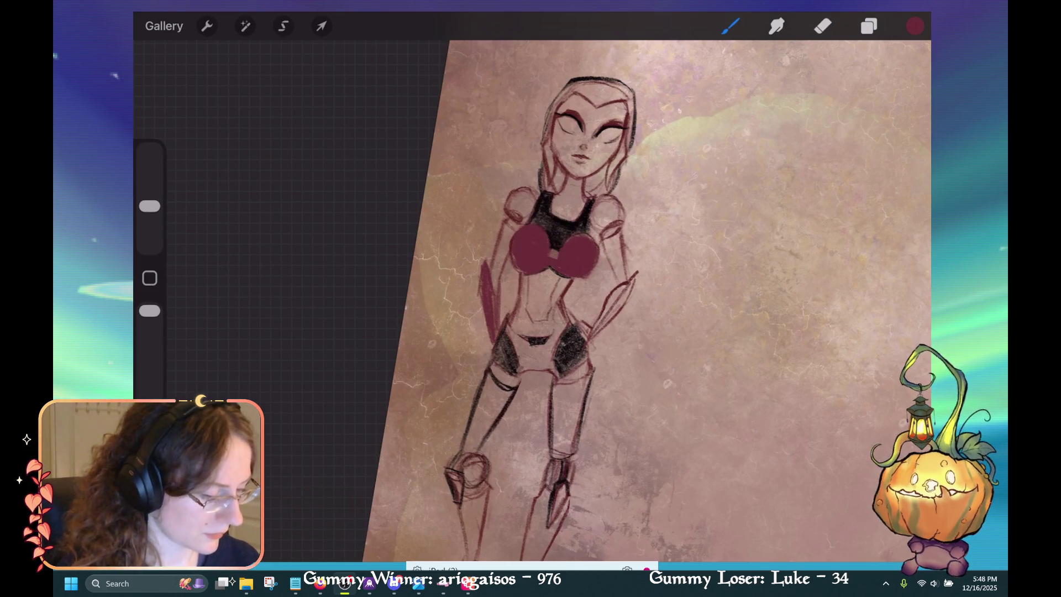
mouse_move(630, 287)
left_mouse_down()
mouse_move(590, 338)
mouse_move(600, 326)
left_mouse_up()
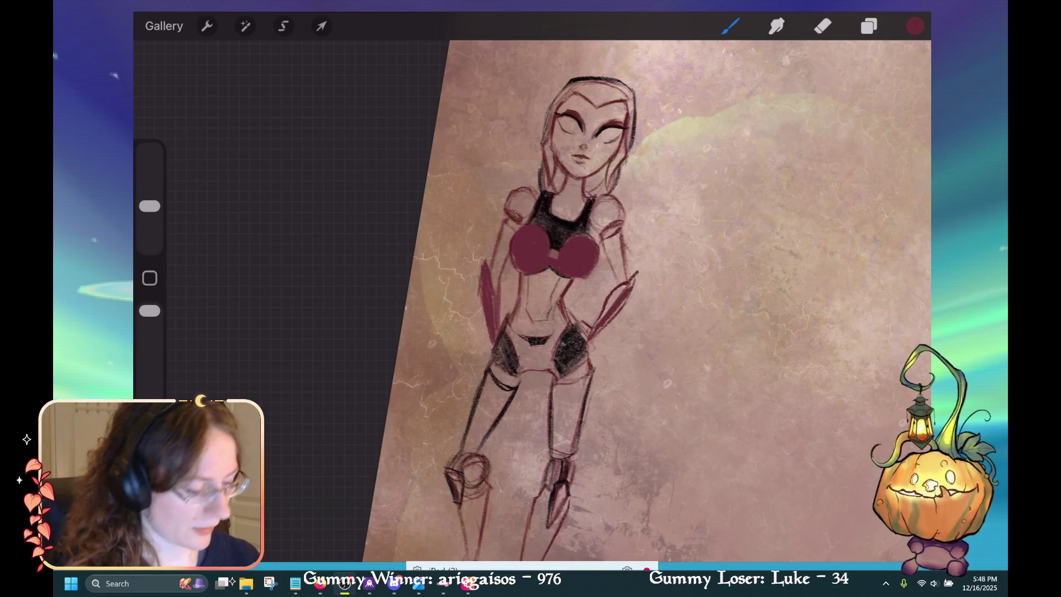
left_click_drag(552, 249, 442, 324)
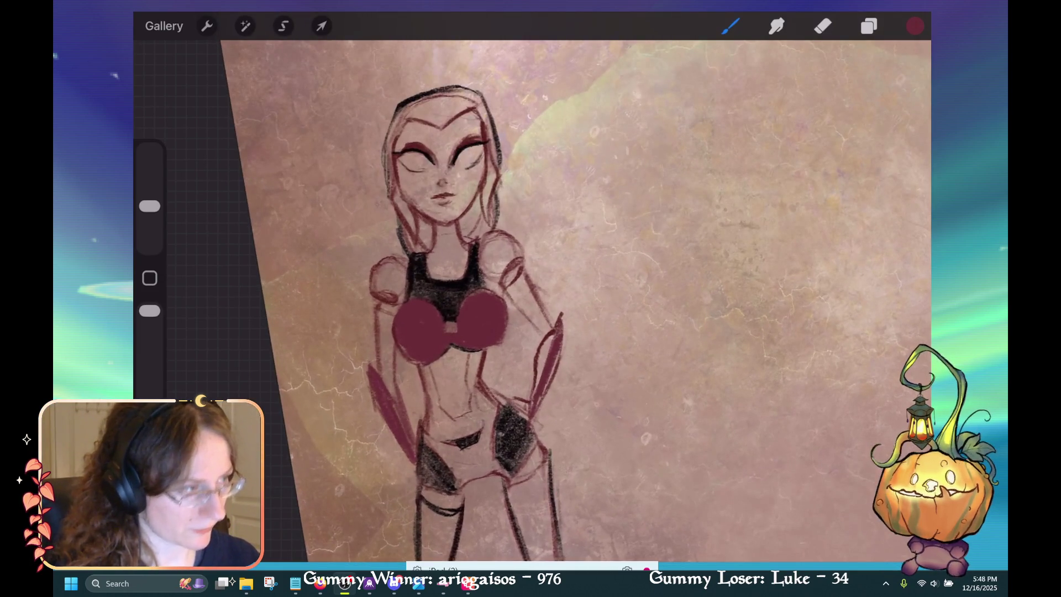
left_click_drag(558, 326, 536, 397)
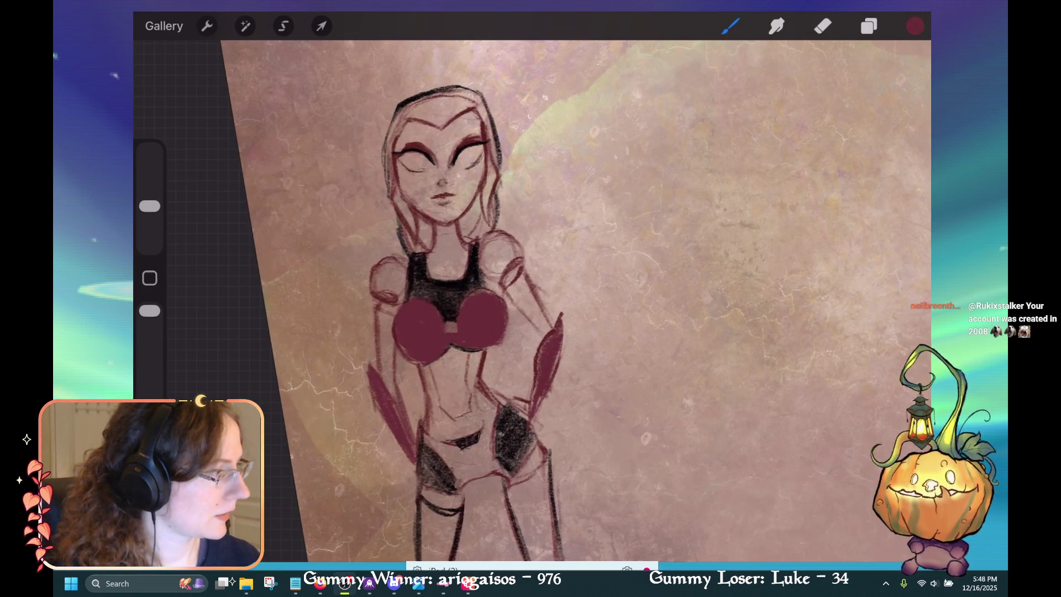
key("ctrl+z")
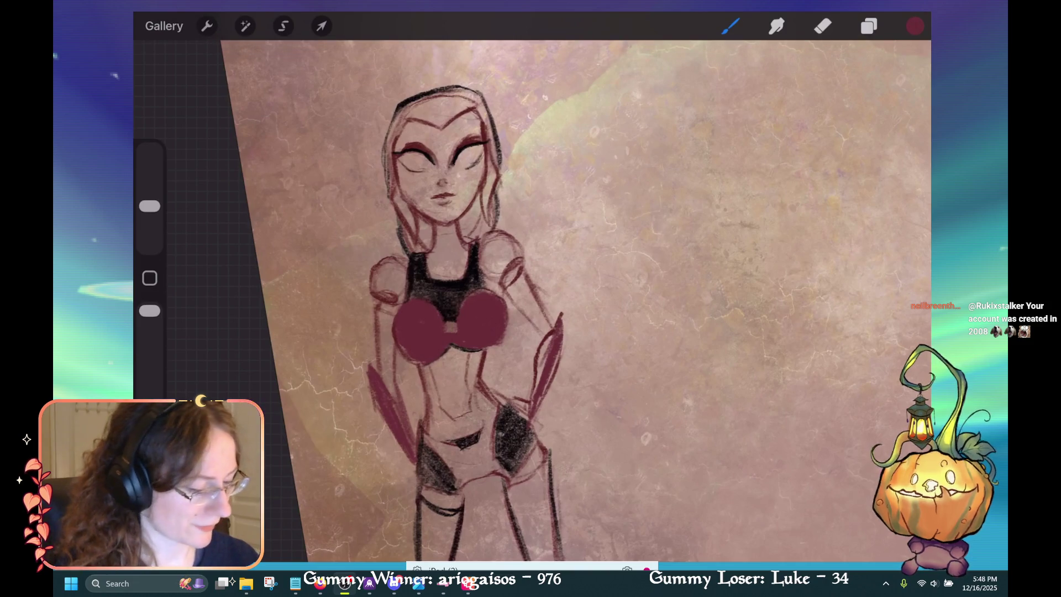
mouse_move(545, 347)
left_mouse_down()
mouse_move(535, 392)
mouse_move(543, 350)
mouse_move(538, 374)
mouse_move(552, 364)
mouse_move(531, 409)
left_mouse_up()
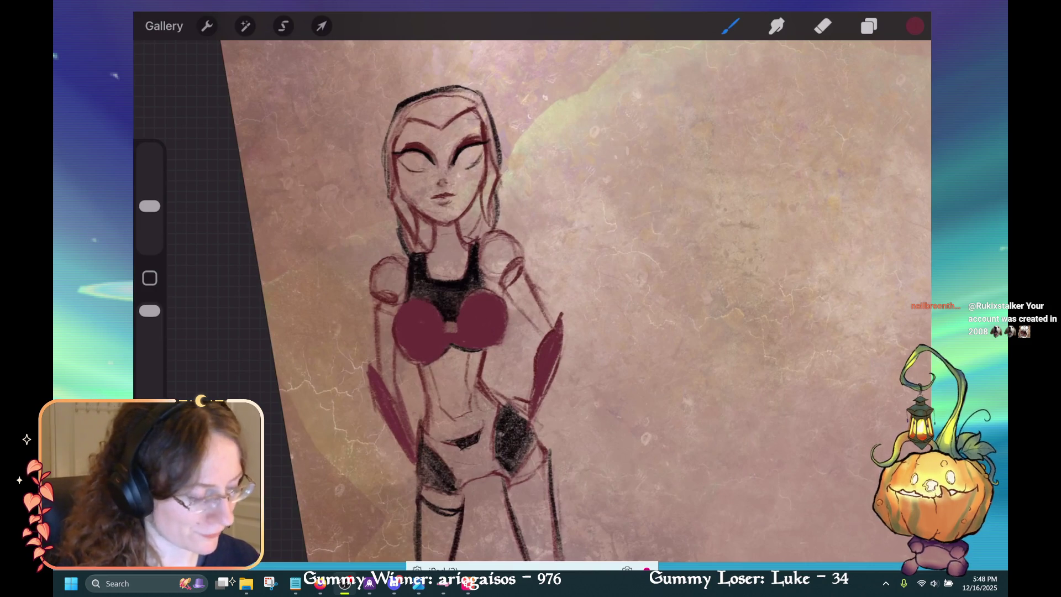
scroll(530, 298, "down", 5)
scroll(618, 298, "down", 3)
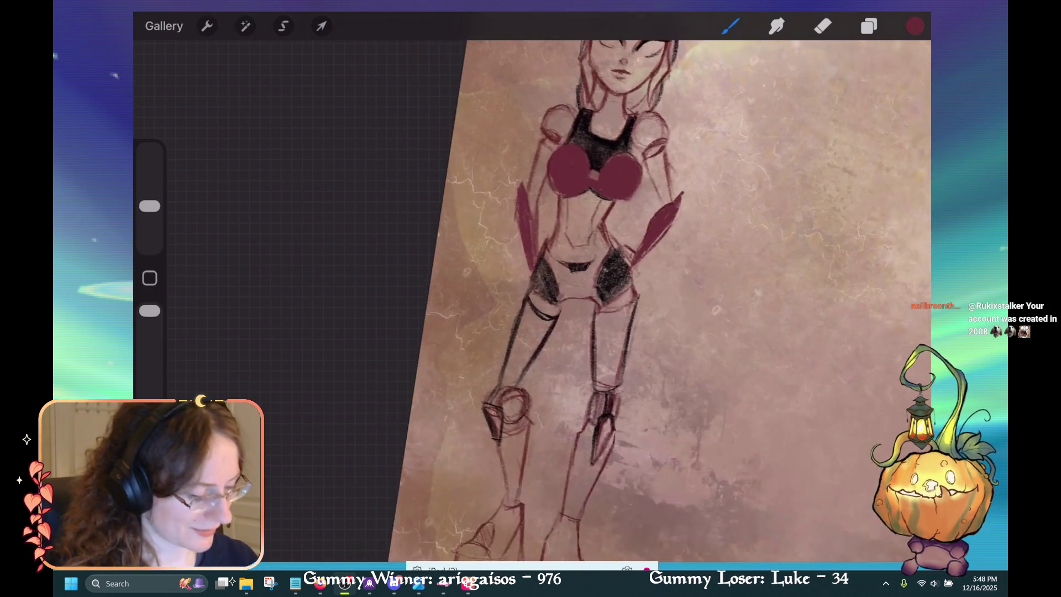
Brush a solid black fill into the shorts area.
scroll(624, 298, "down", 3)
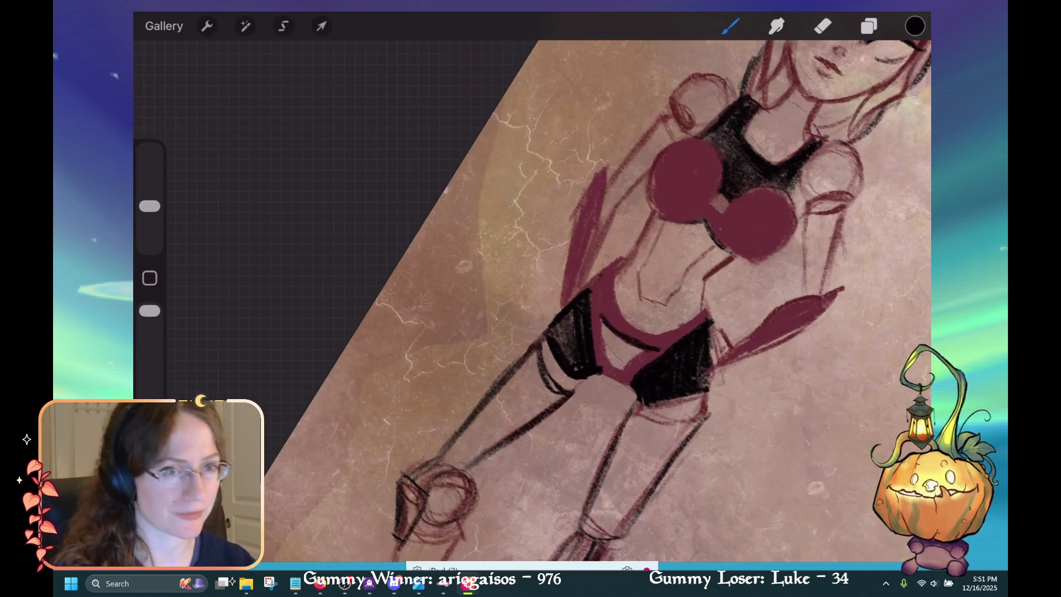
mouse_move(607, 335)
left_mouse_down()
mouse_move(629, 347)
mouse_move(610, 351)
mouse_move(634, 349)
mouse_move(613, 338)
mouse_move(637, 351)
mouse_move(609, 341)
left_mouse_up()
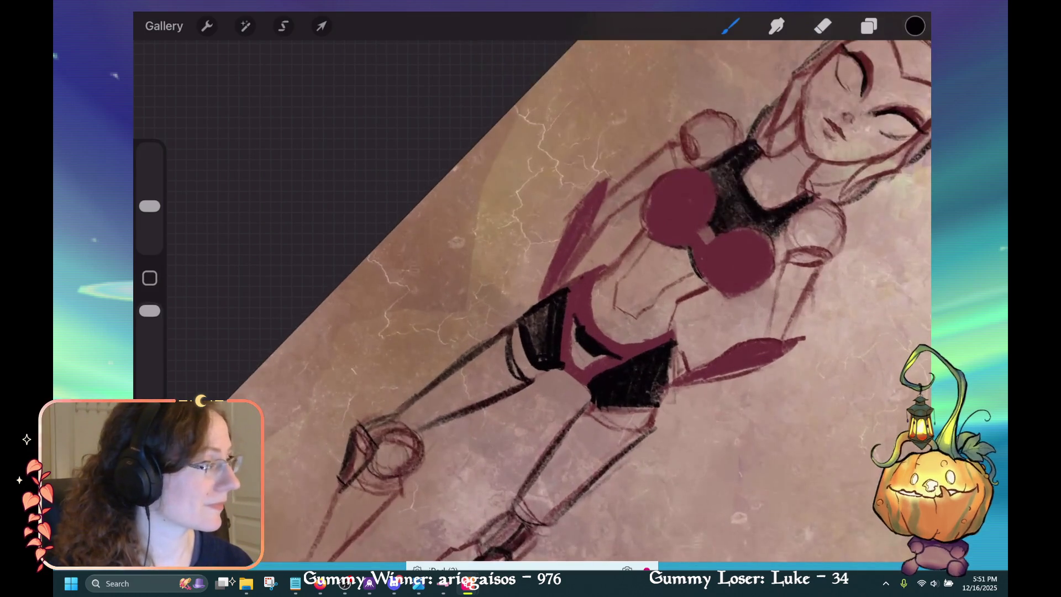
Sample the dark red and brush it solidly over the hip band between the black shorts.
left_click(623, 272)
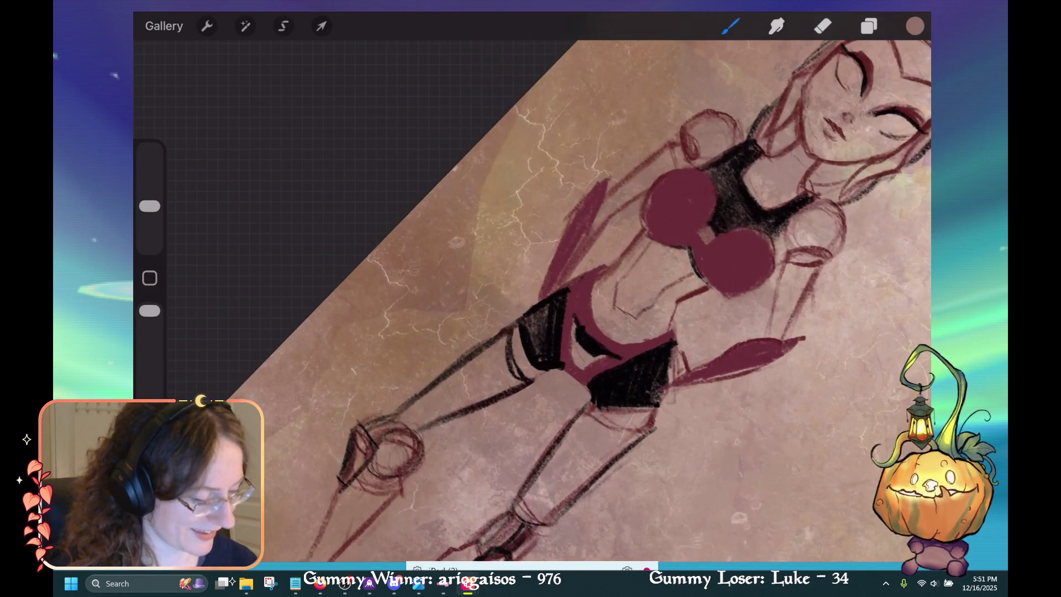
left_click(590, 300)
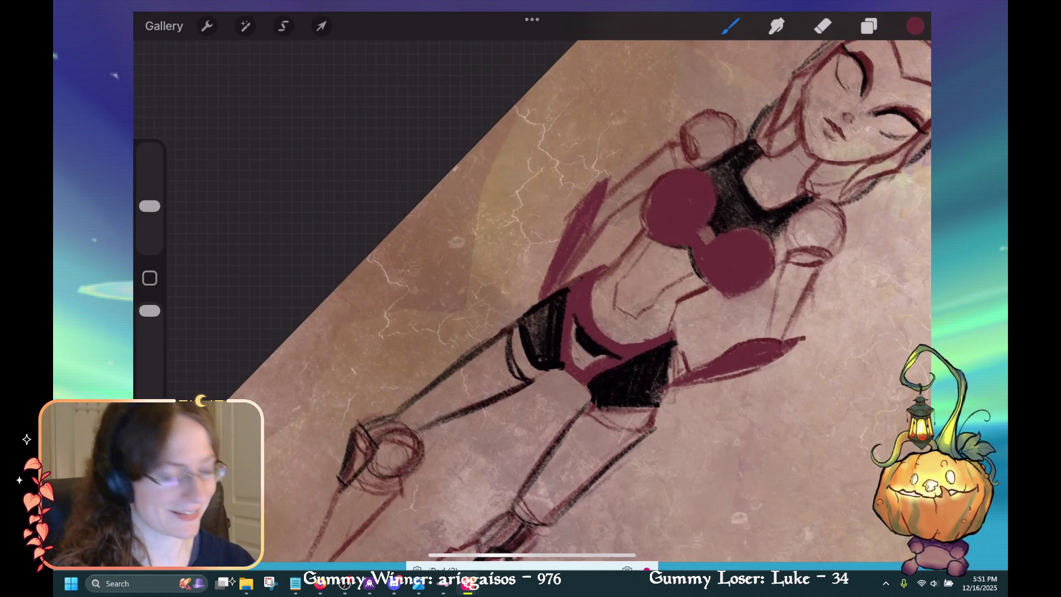
mouse_move(580, 367)
left_mouse_down()
mouse_move(572, 348)
mouse_move(591, 342)
mouse_move(600, 353)
left_mouse_up()
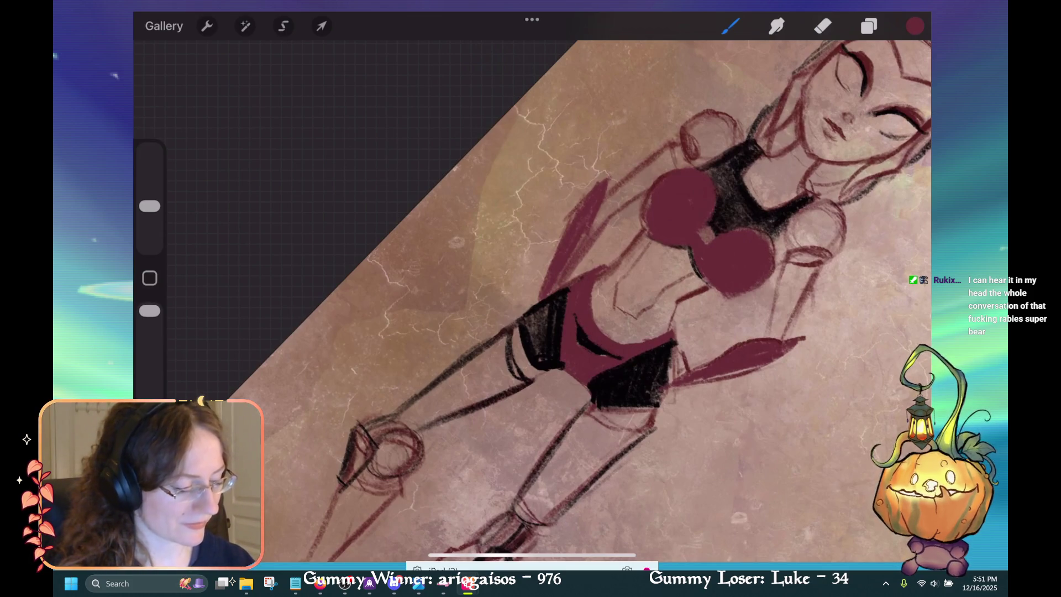
key("ctrl+z")
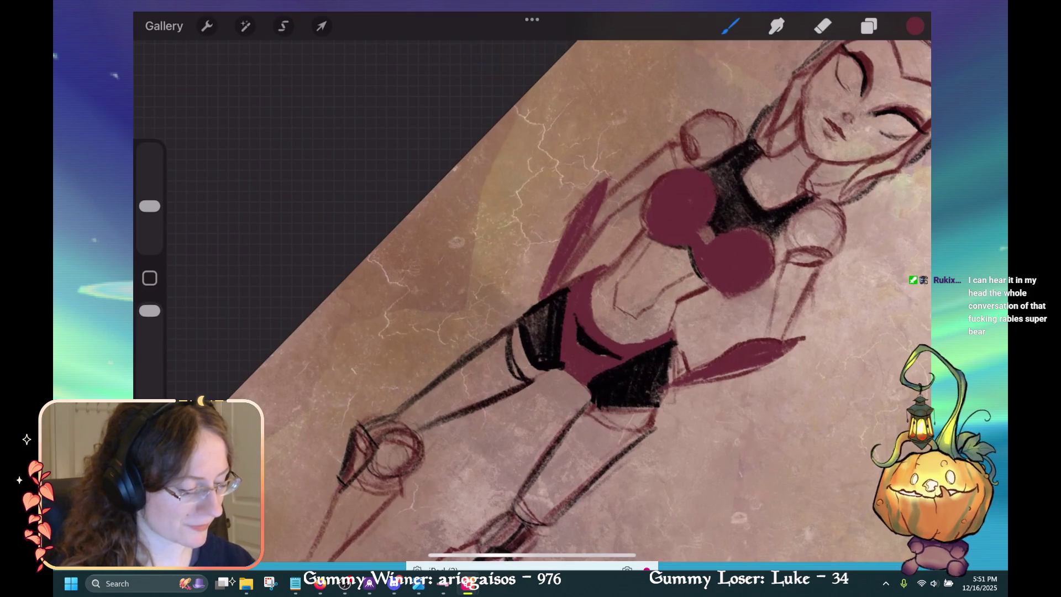
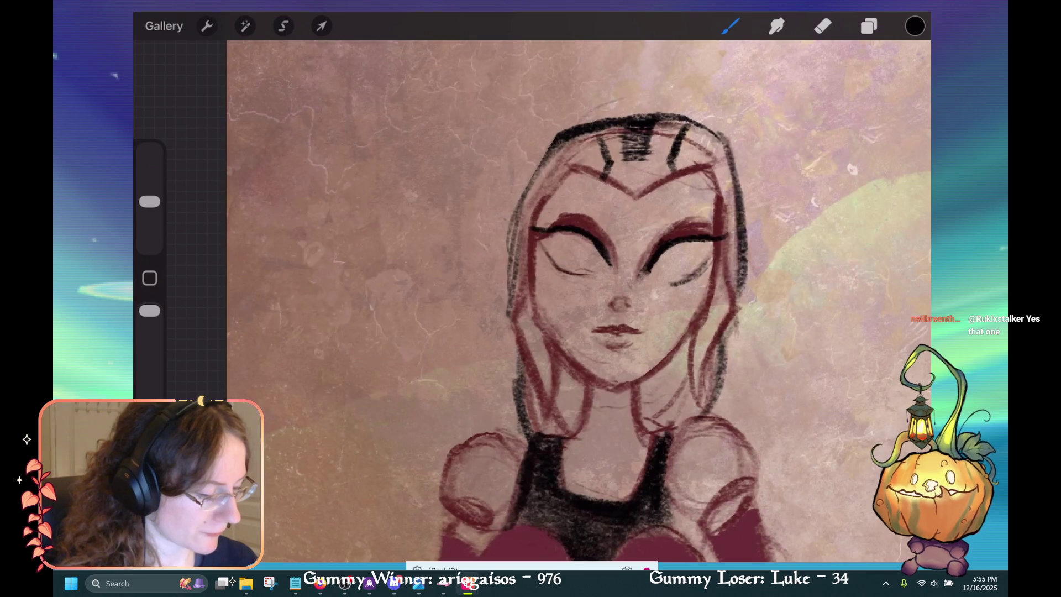
Undo the stray stroke drawn near the character's eyes.
key("ctrl+z")
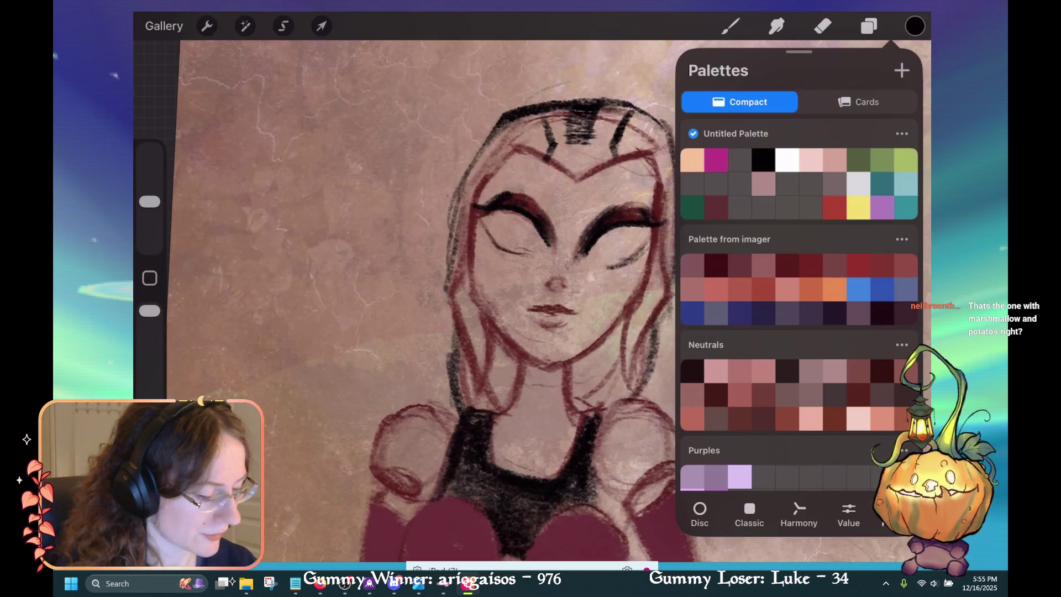
Pick a dark purple swatch from the Summer Night palette and close the palettes.
scroll(799, 304, "up", 5)
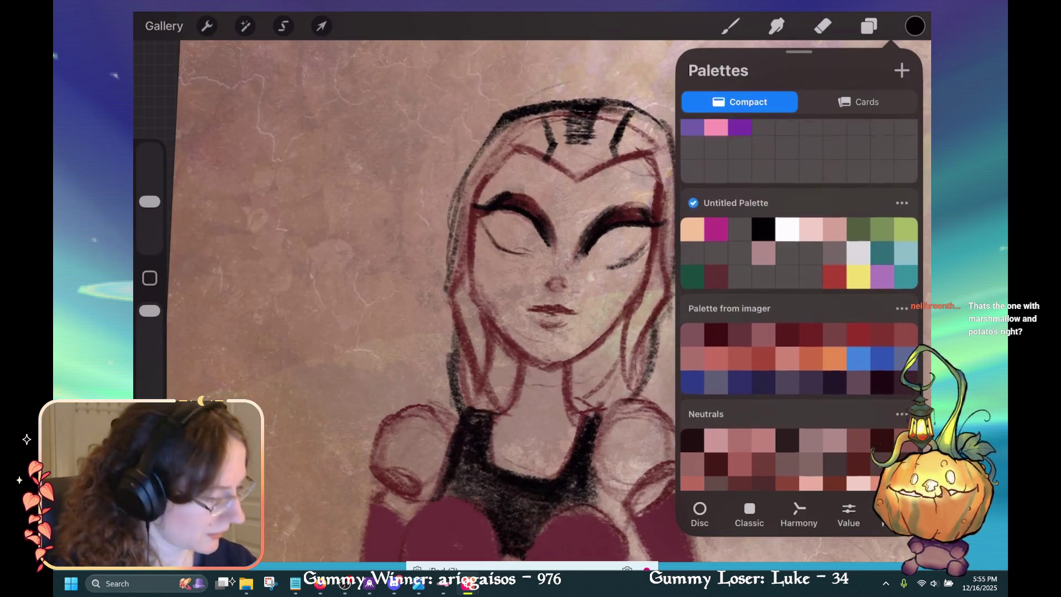
scroll(799, 304, "up", 2)
left_click(740, 188)
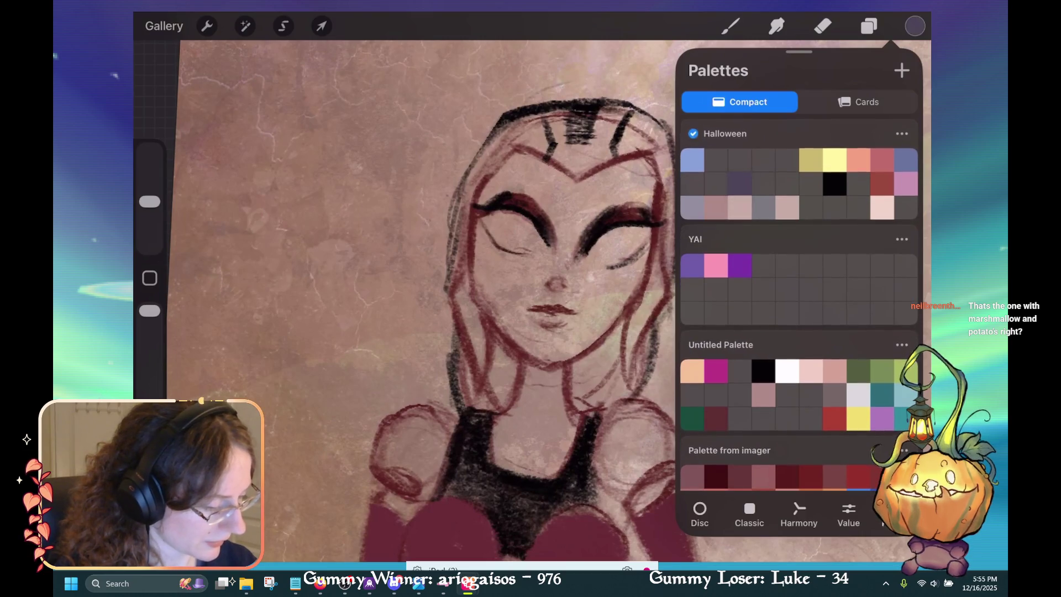
scroll(798, 304, "down", 8)
scroll(799, 304, "down", 10)
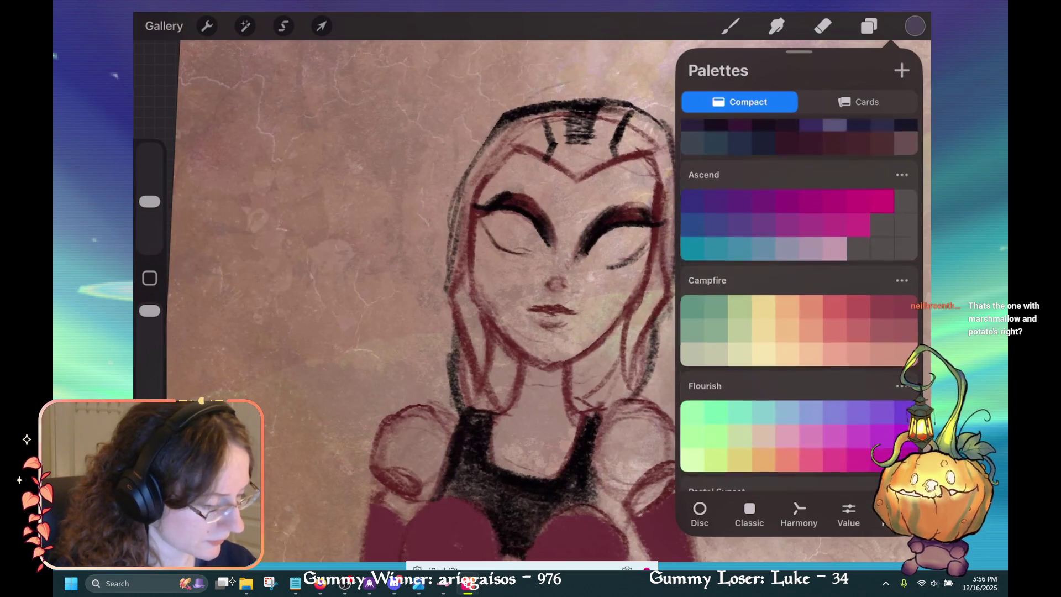
scroll(799, 304, "up", 3)
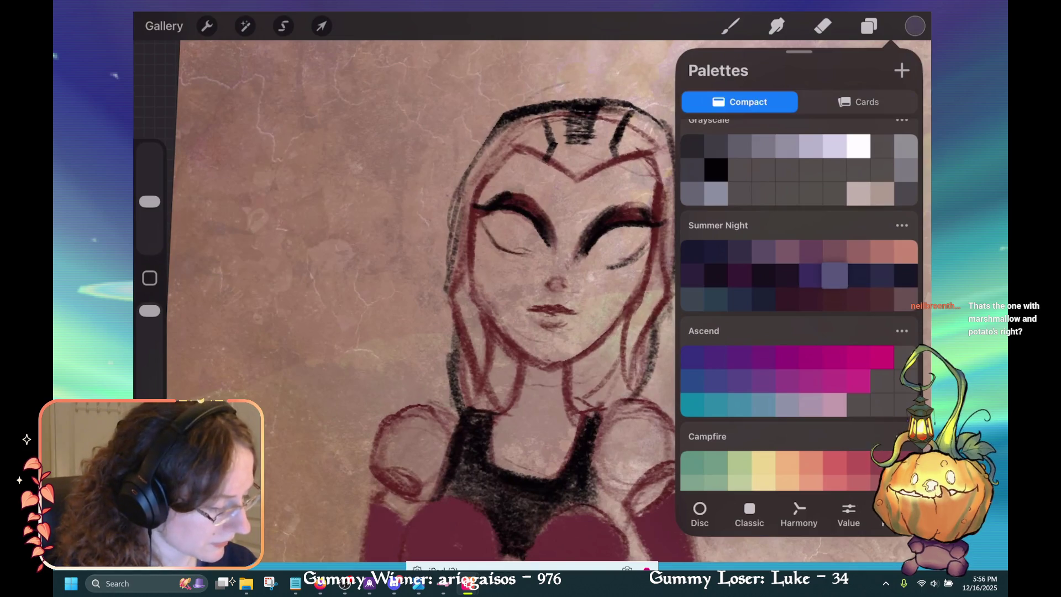
left_click(810, 275)
left_click(730, 25)
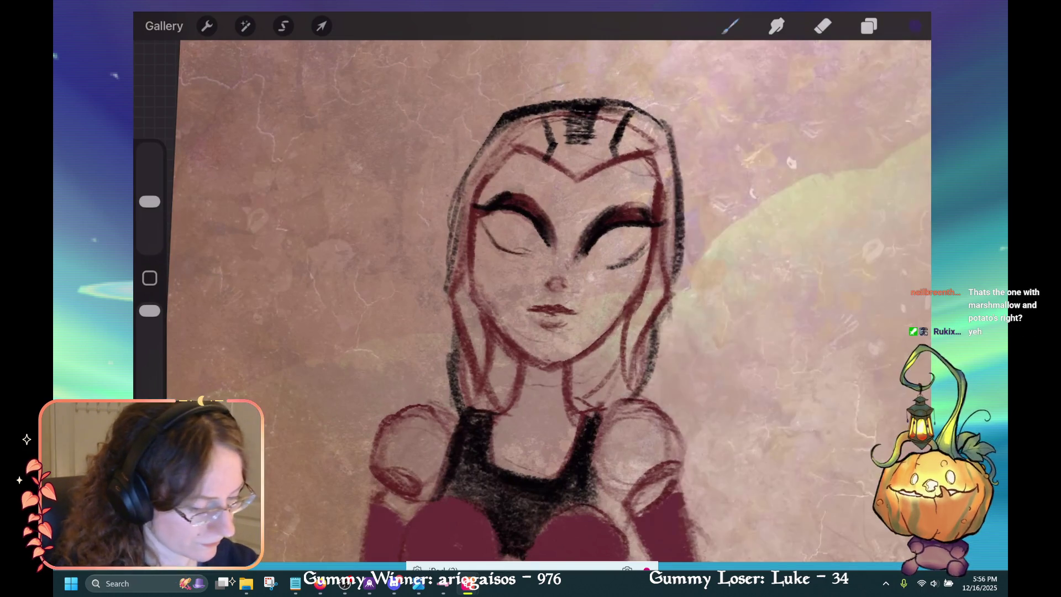
Brush purple eyeshadow over the closed eyelids, zooming in on the face.
mouse_move(505, 206)
left_mouse_down()
mouse_move(529, 200)
mouse_move(550, 217)
left_mouse_up()
key("ctrl+z")
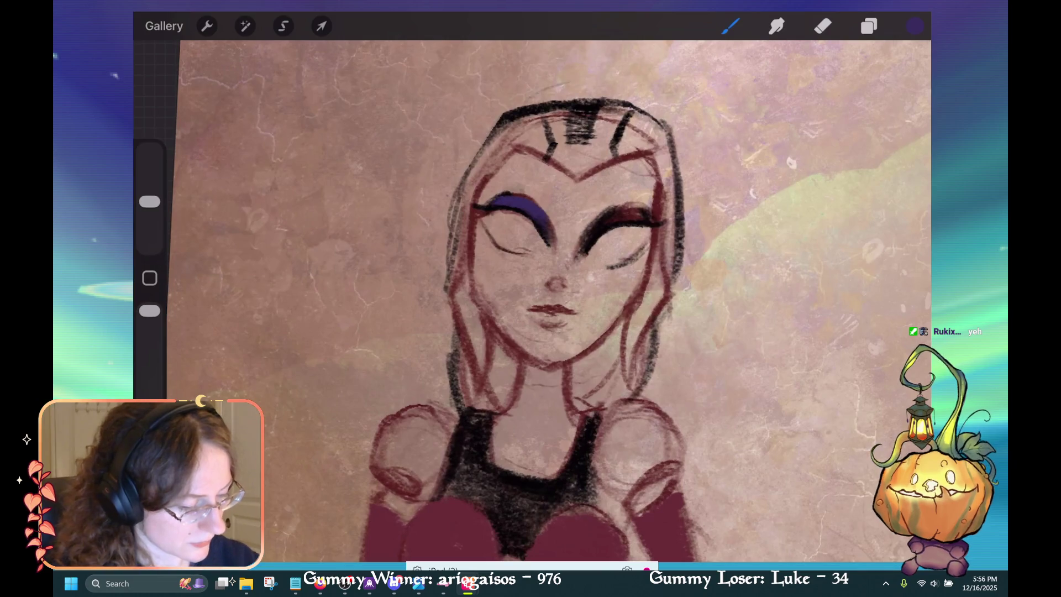
mouse_move(552, 249)
left_mouse_down()
mouse_move(530, 309)
mouse_move(590, 243)
mouse_move(572, 248)
mouse_move(628, 225)
mouse_move(580, 237)
left_mouse_up()
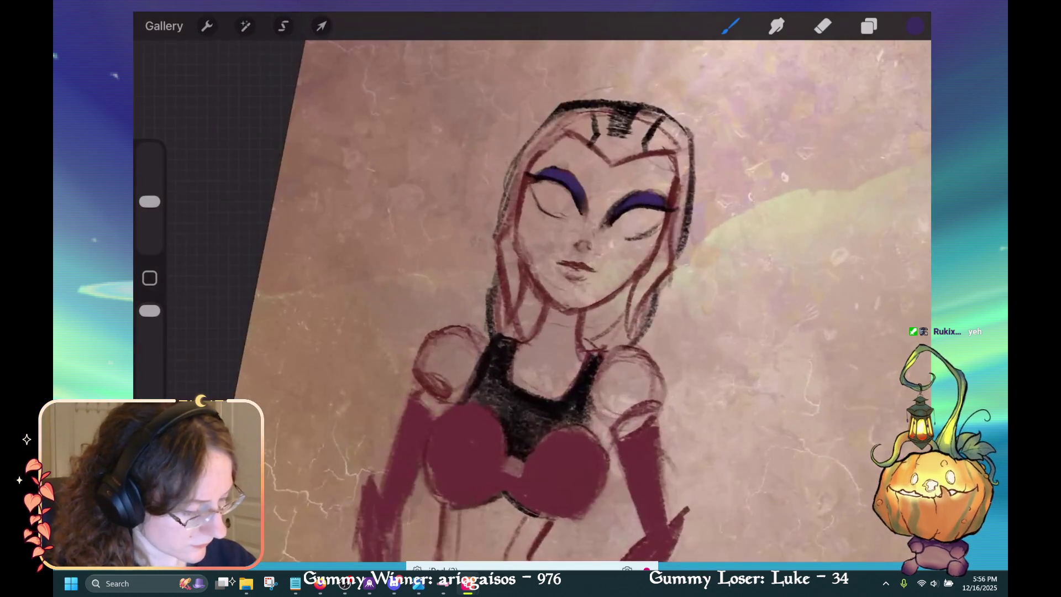
left_click(915, 26)
left_click(497, 331)
left_click_drag(552, 331, 532, 233)
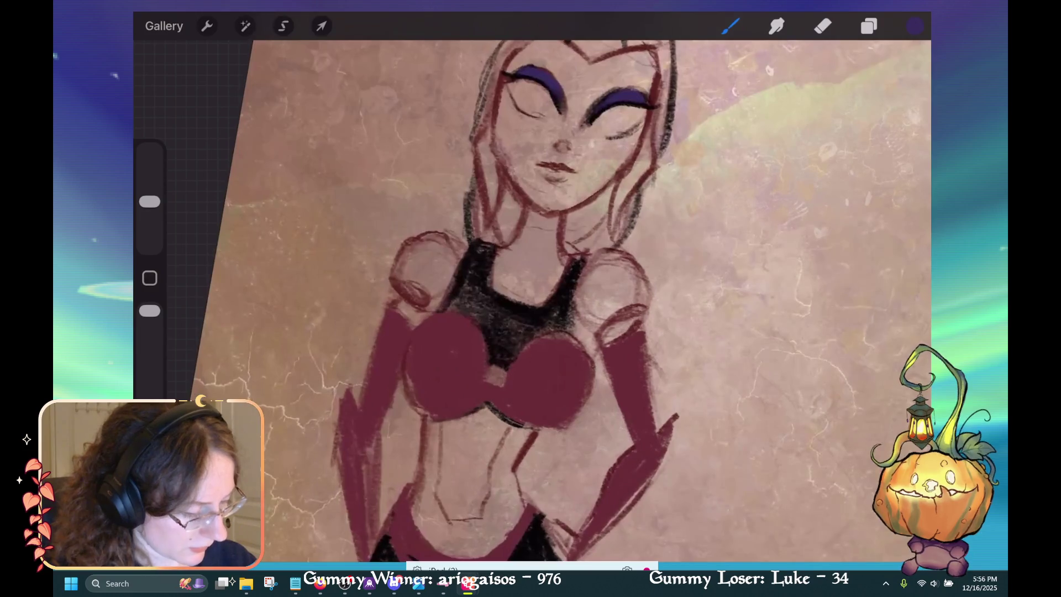
Sample black from the top and scribble solid shading over the right-hand shoulder pad.
left_click(549, 287)
mouse_move(549, 287)
left_mouse_down()
mouse_move(591, 310)
mouse_move(657, 309)
left_mouse_up()
mouse_move(663, 260)
left_mouse_down()
mouse_move(619, 321)
mouse_move(641, 254)
mouse_move(640, 311)
mouse_move(616, 320)
left_mouse_up()
key("ctrl+z")
mouse_move(670, 260)
left_mouse_down()
mouse_move(625, 318)
mouse_move(629, 305)
mouse_move(620, 310)
left_mouse_up()
key("ctrl+z")
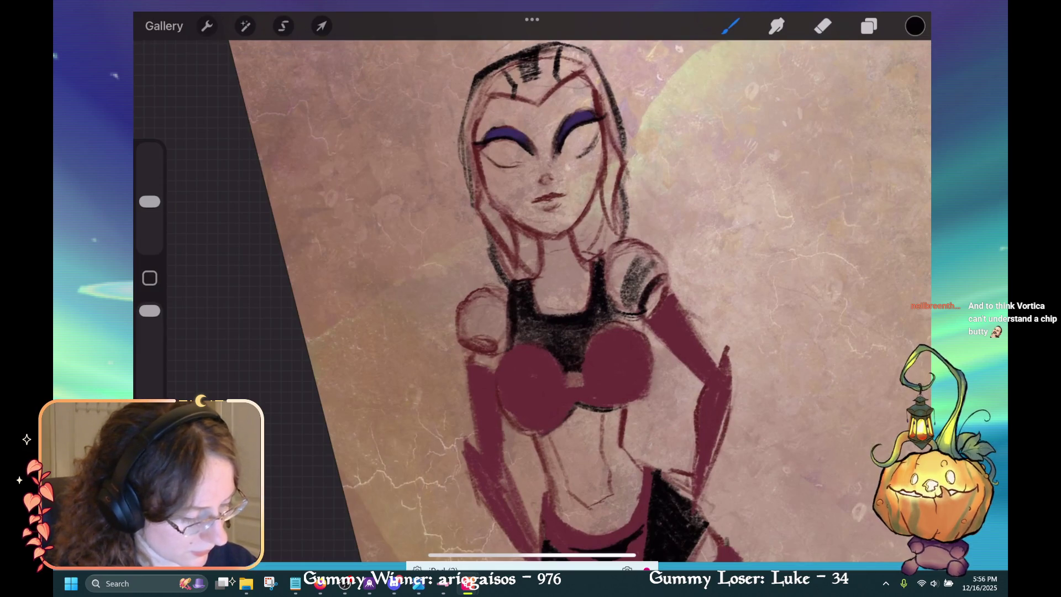
mouse_move(635, 259)
left_mouse_down()
mouse_move(613, 309)
mouse_move(608, 301)
left_mouse_up()
mouse_move(646, 241)
left_mouse_down()
mouse_move(606, 272)
mouse_move(628, 289)
mouse_move(628, 308)
left_mouse_up()
left_click_drag(661, 267, 635, 298)
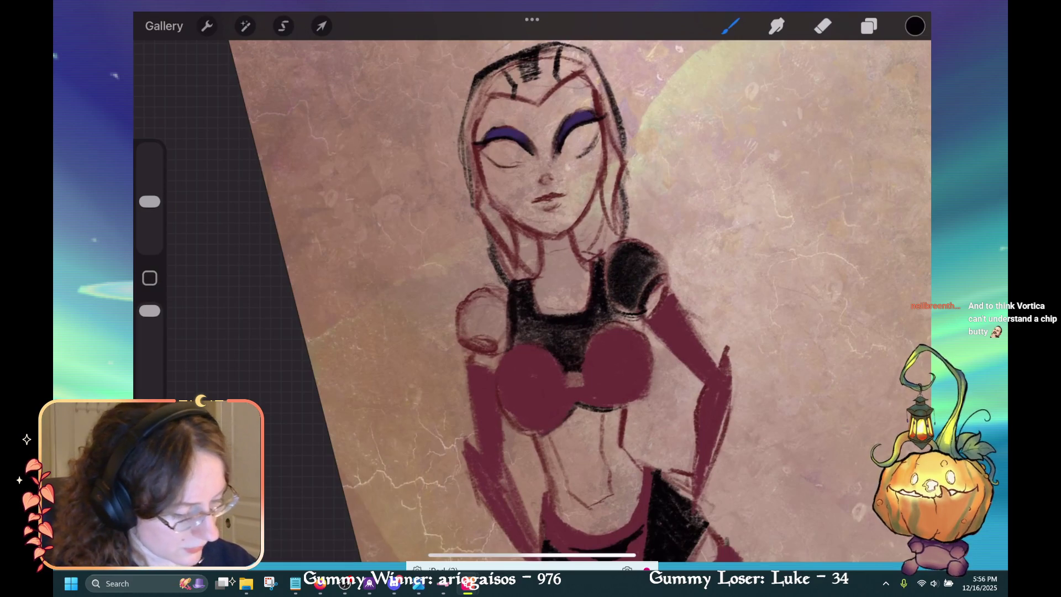
Shade the left-hand shoulder pad black and darken the top's edge.
left_click_drag(505, 319, 495, 353)
mouse_move(487, 298)
left_mouse_down()
mouse_move(475, 343)
mouse_move(464, 309)
mouse_move(486, 331)
mouse_move(500, 298)
mouse_move(475, 325)
left_mouse_up()
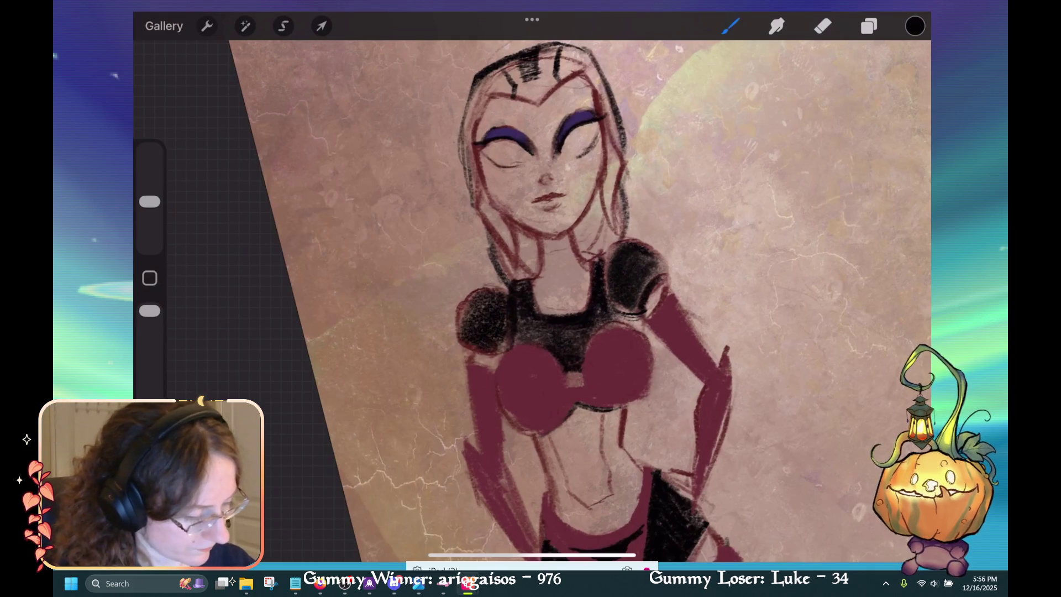
scroll(580, 299, "down", 10)
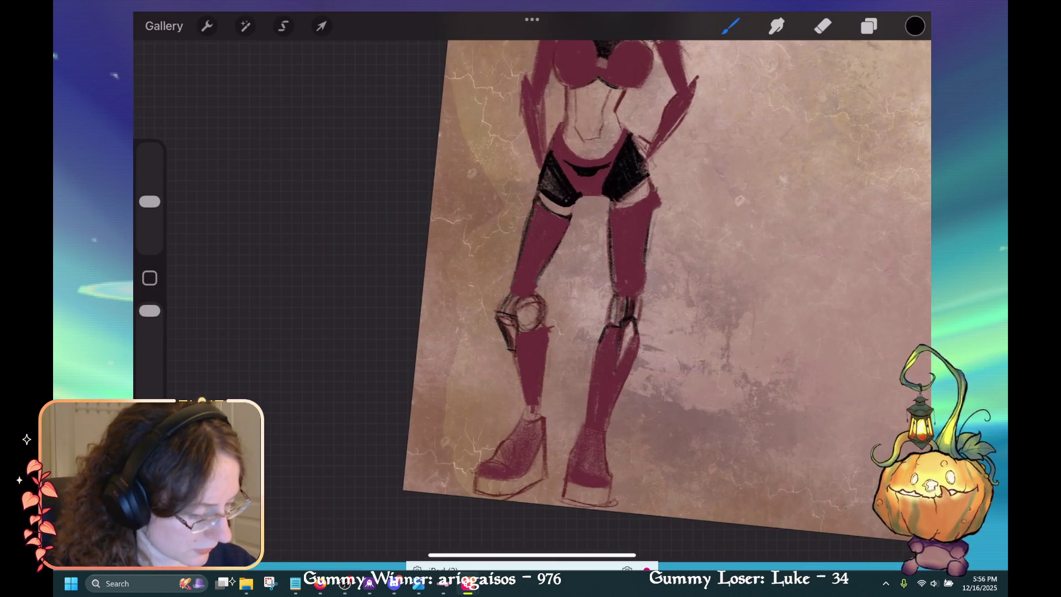
Sketch black strokes around the right knee, across the boot top and along the shin.
mouse_move(636, 329)
left_mouse_down()
mouse_move(642, 351)
mouse_move(598, 340)
mouse_move(624, 349)
mouse_move(589, 395)
left_mouse_up()
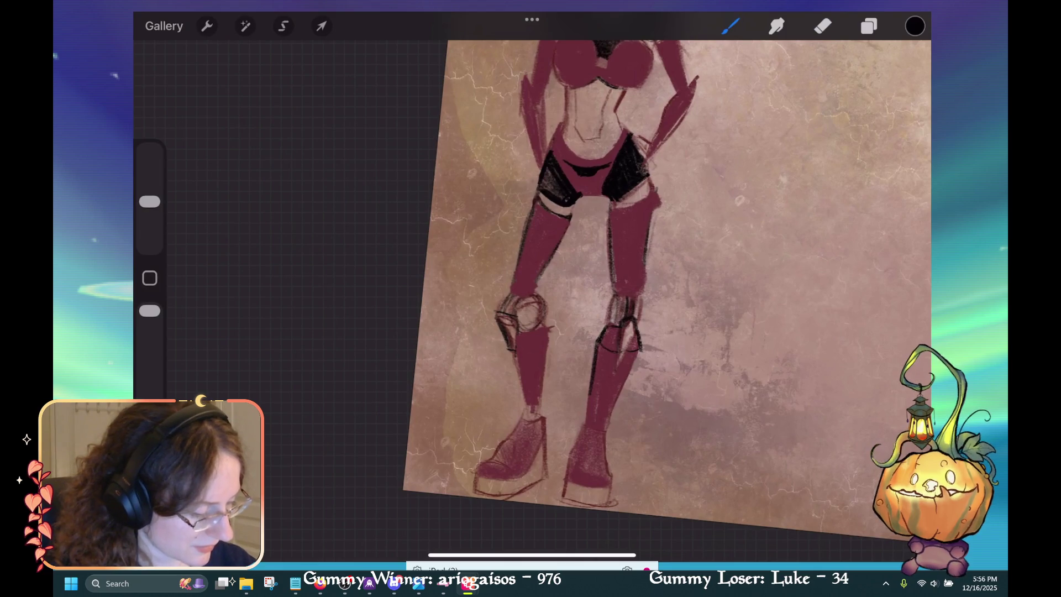
mouse_move(621, 359)
left_mouse_down()
mouse_move(633, 335)
mouse_move(607, 417)
mouse_move(582, 424)
left_mouse_up()
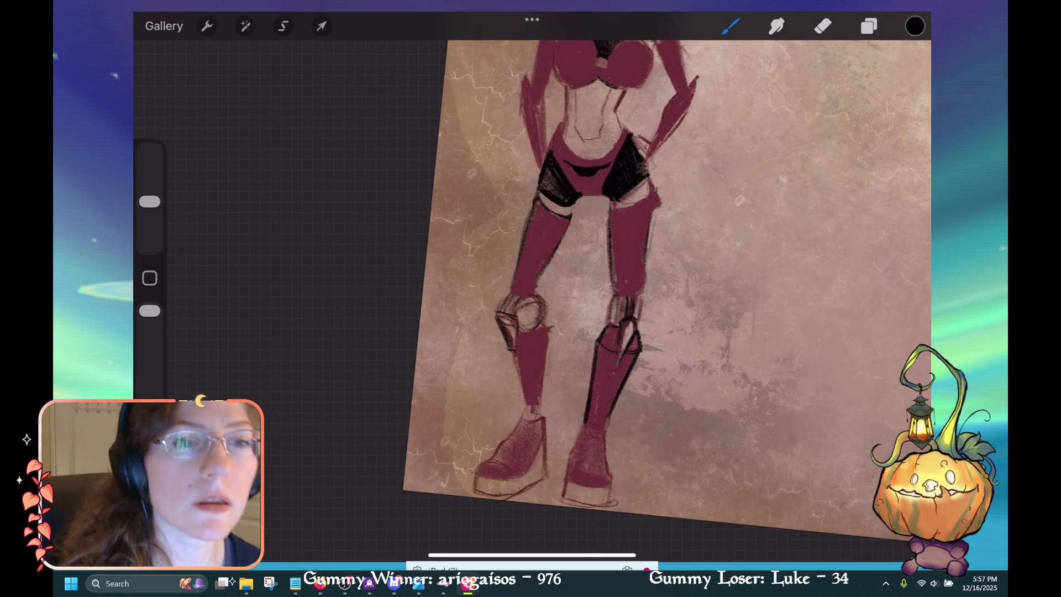
mouse_move(589, 426)
left_mouse_down()
mouse_move(609, 421)
mouse_move(597, 406)
mouse_move(614, 404)
mouse_move(589, 425)
left_mouse_up()
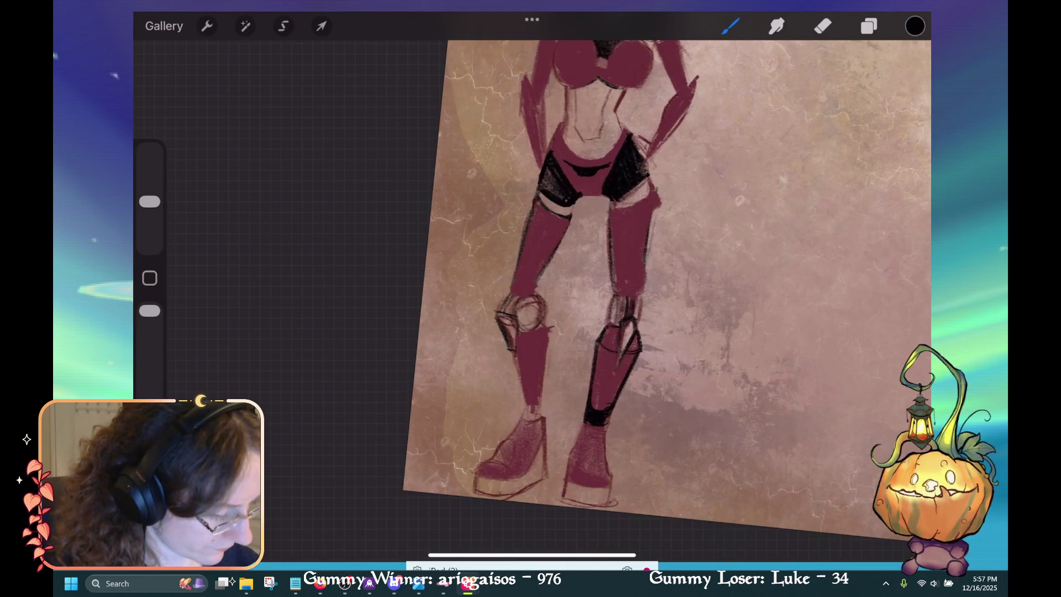
left_click_drag(606, 397, 618, 363)
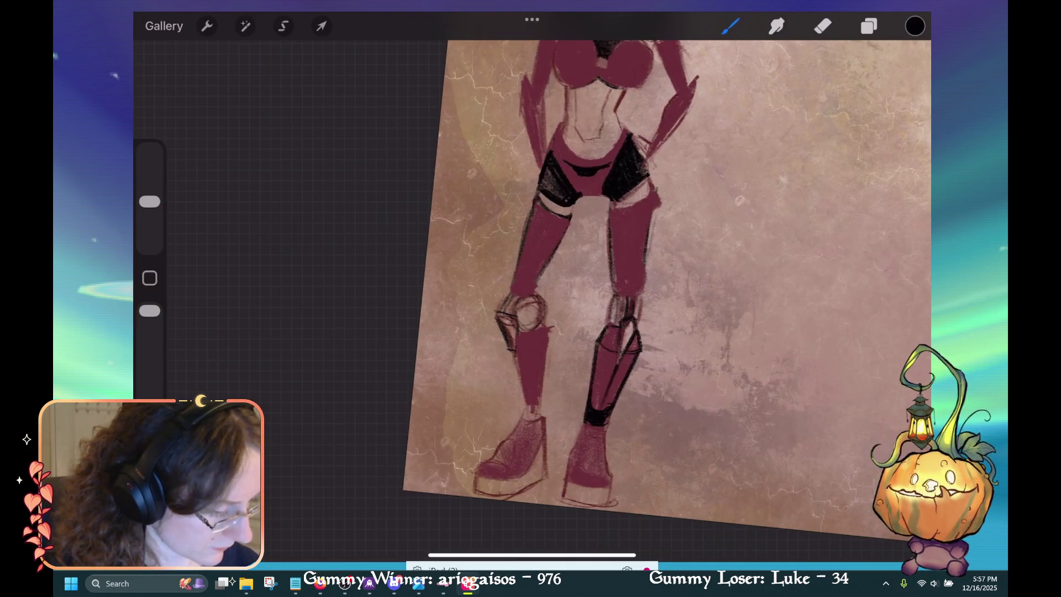